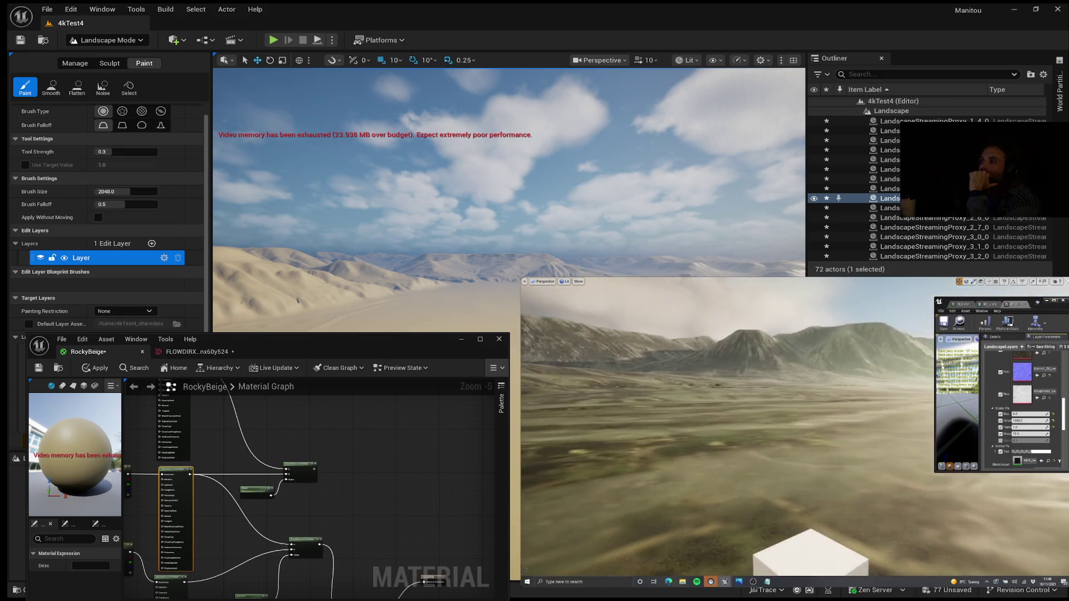
- Jump the YouTube landscape tutorial back from 39:34 to 36:16
mouse_move(796, 432)
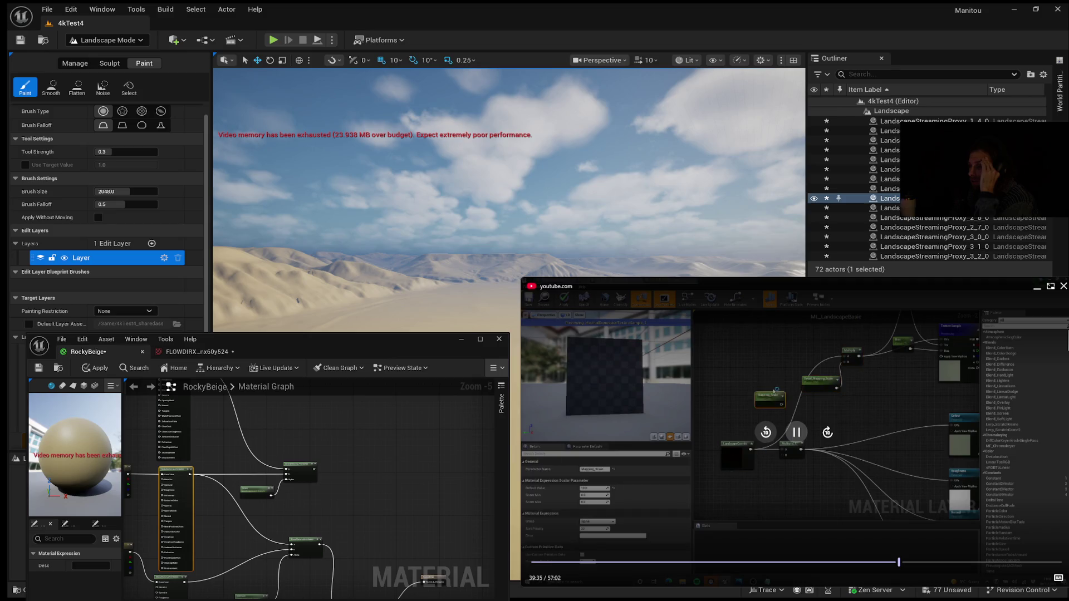
left_click(870, 563)
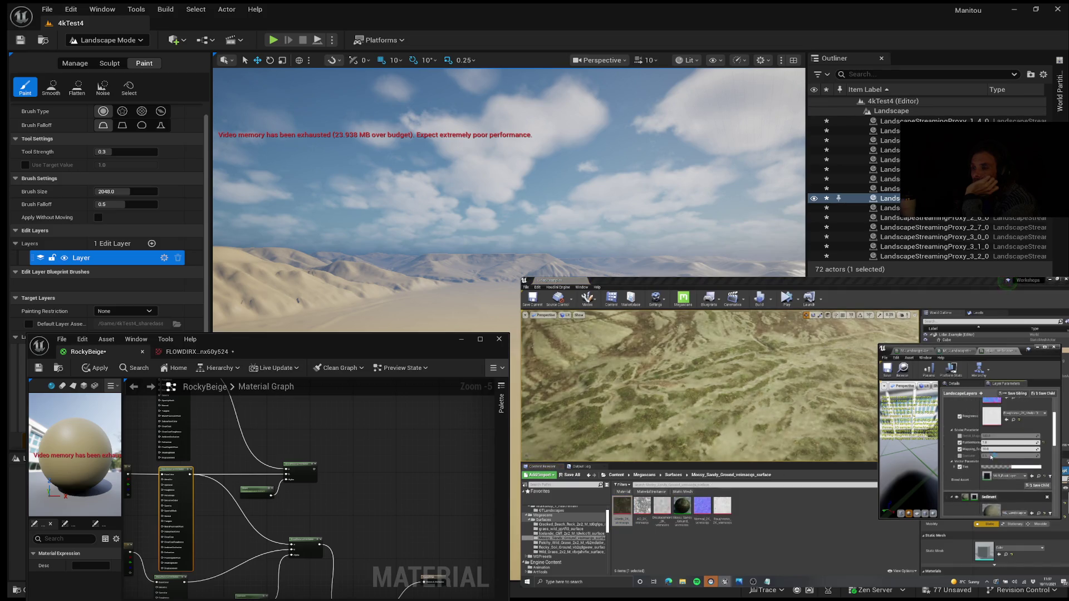
- Pause the tutorial around 37:07 at the ML_LandscapeBasic material layer graph
mouse_move(1007, 451)
left_click(793, 434)
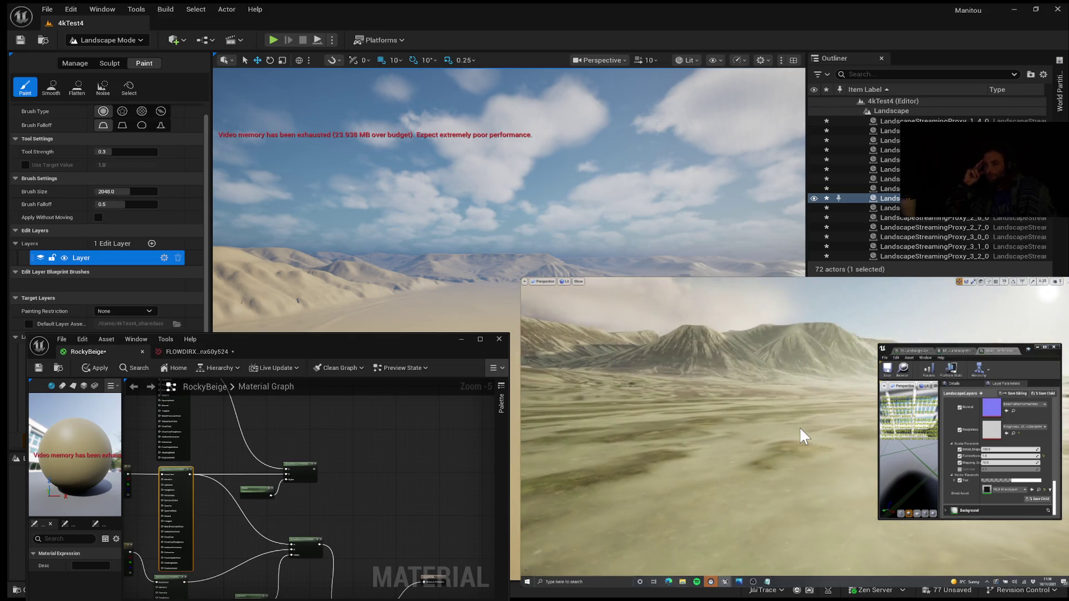
mouse_move(870, 428)
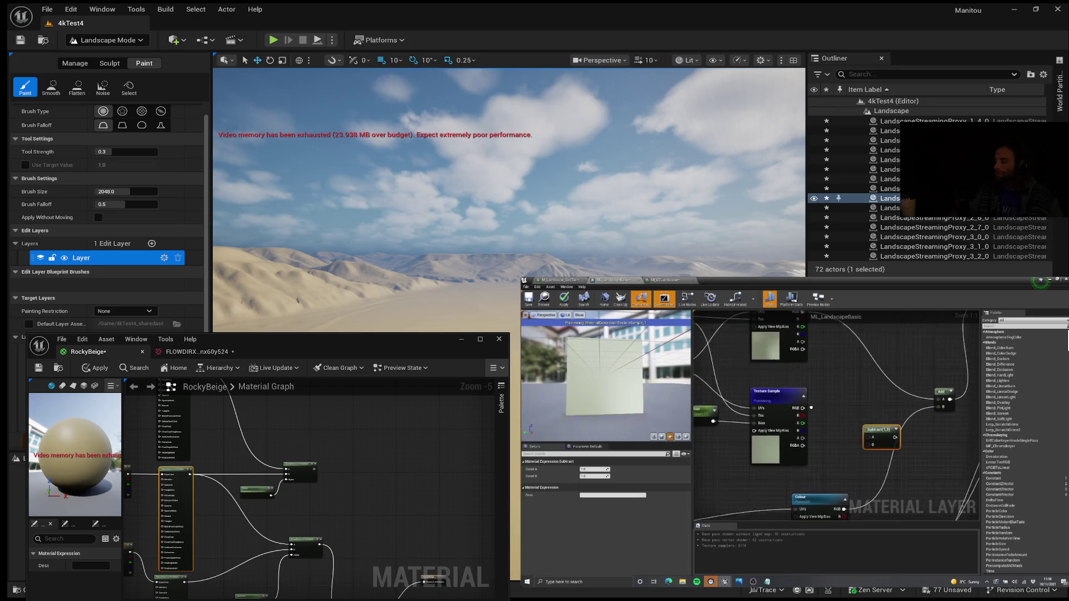
mouse_move(753, 533)
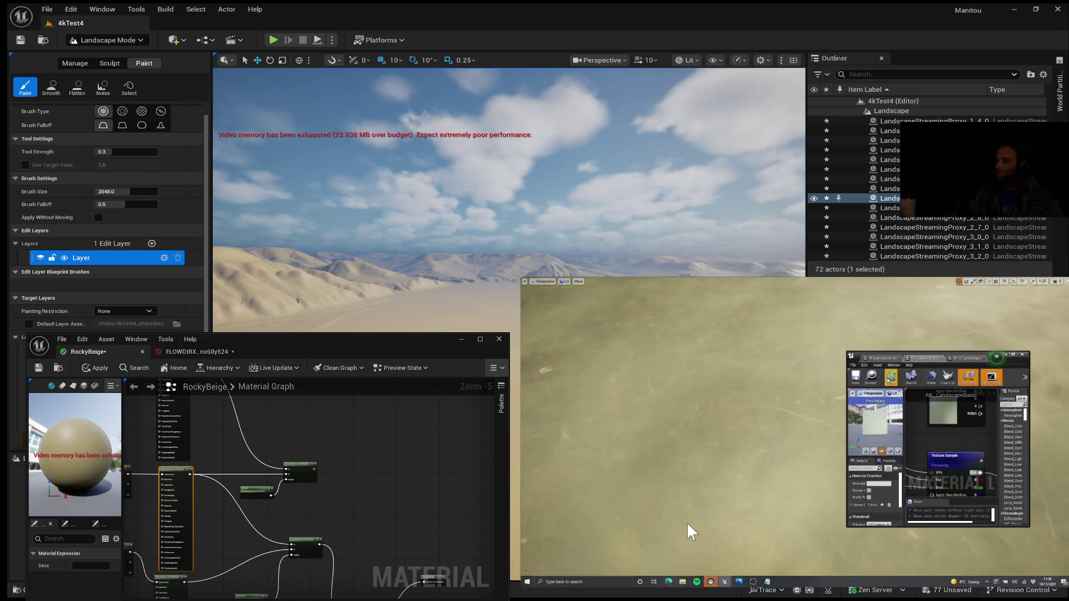
mouse_move(690, 520)
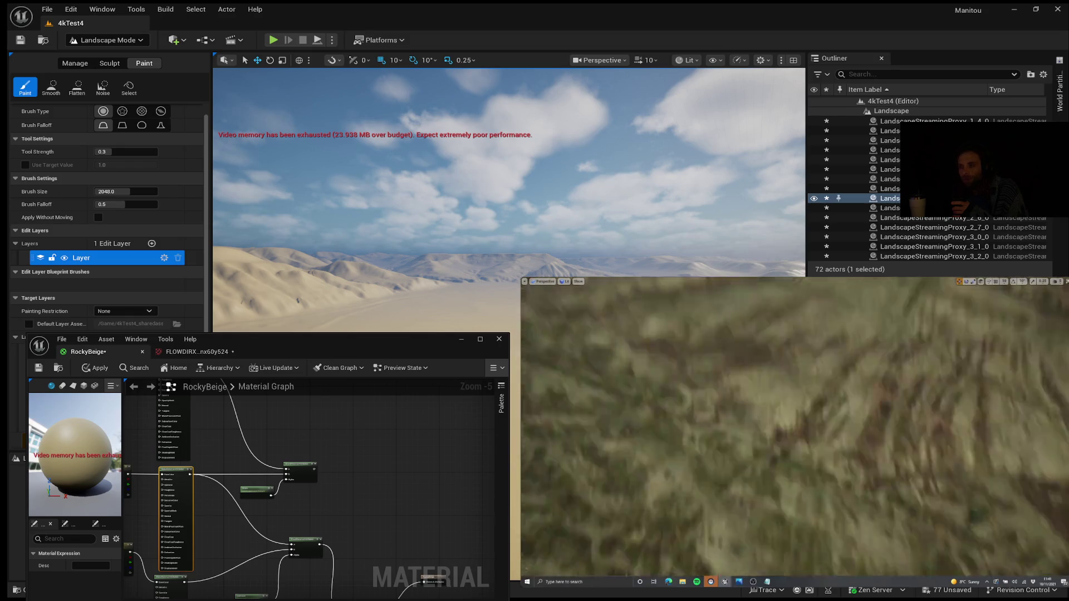
- Switch windows and let the tutorial run to the Fresnel-into-Lerp wiring in ML_LandscapeBasic
key("alt+Tab")
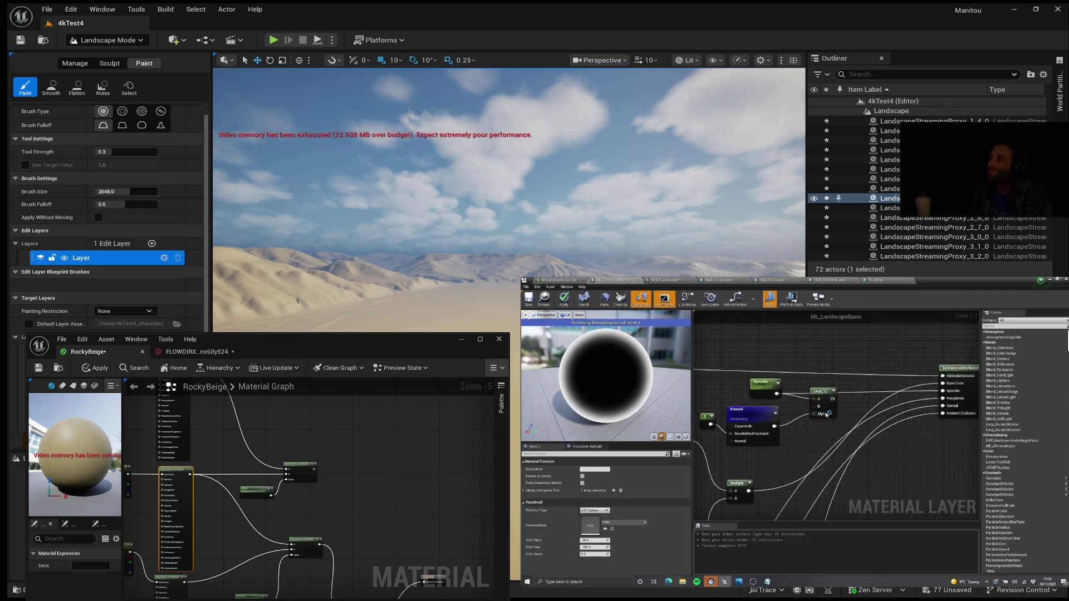
left_click_drag(763, 405, 787, 419)
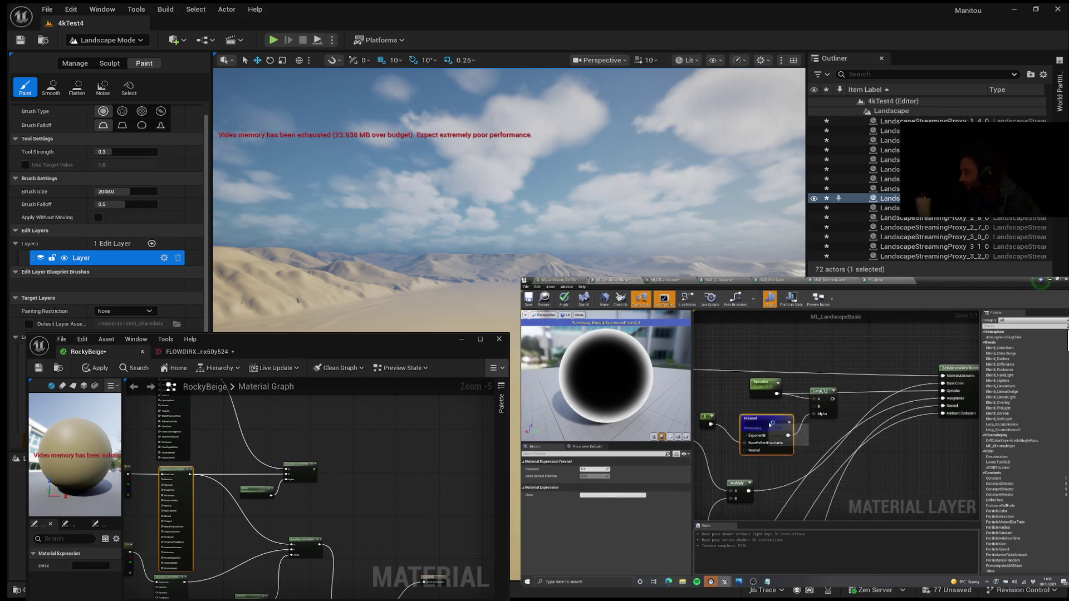
left_click(825, 393)
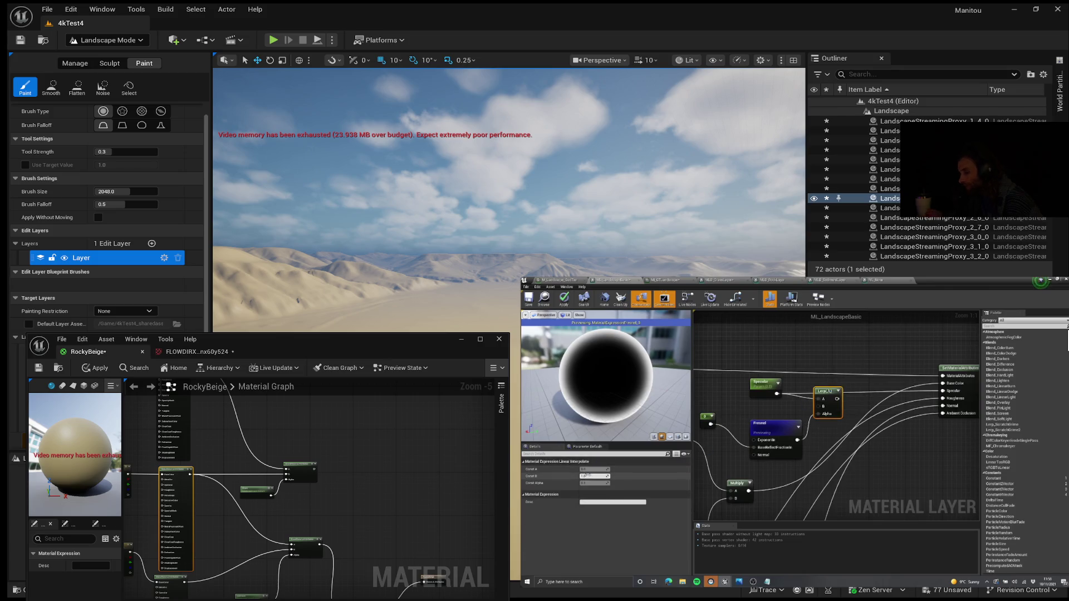
right_click(825, 396)
left_click(845, 416)
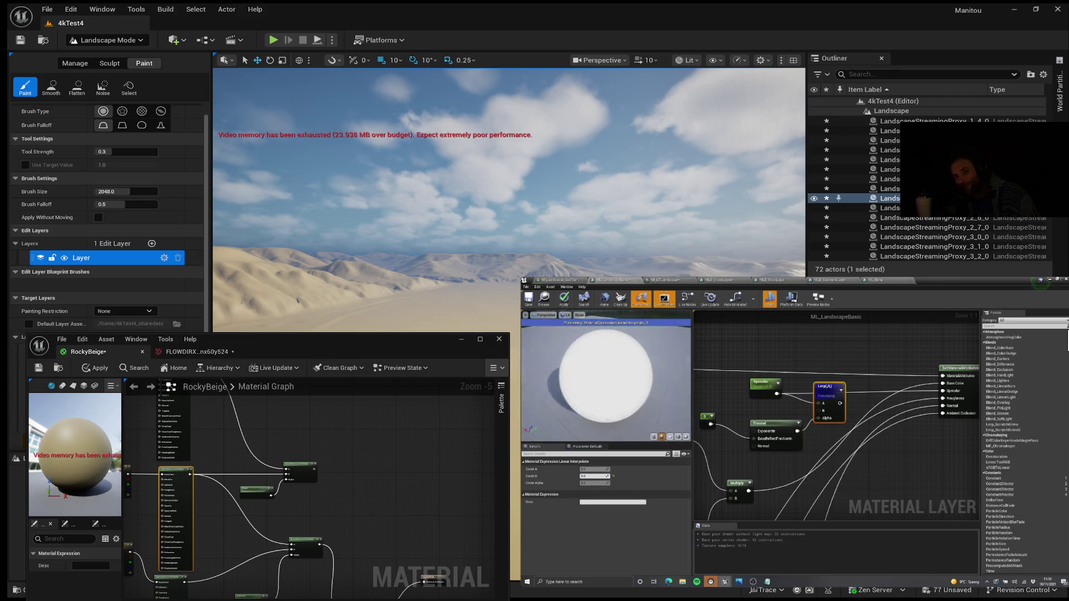
left_click_drag(860, 413, 838, 411)
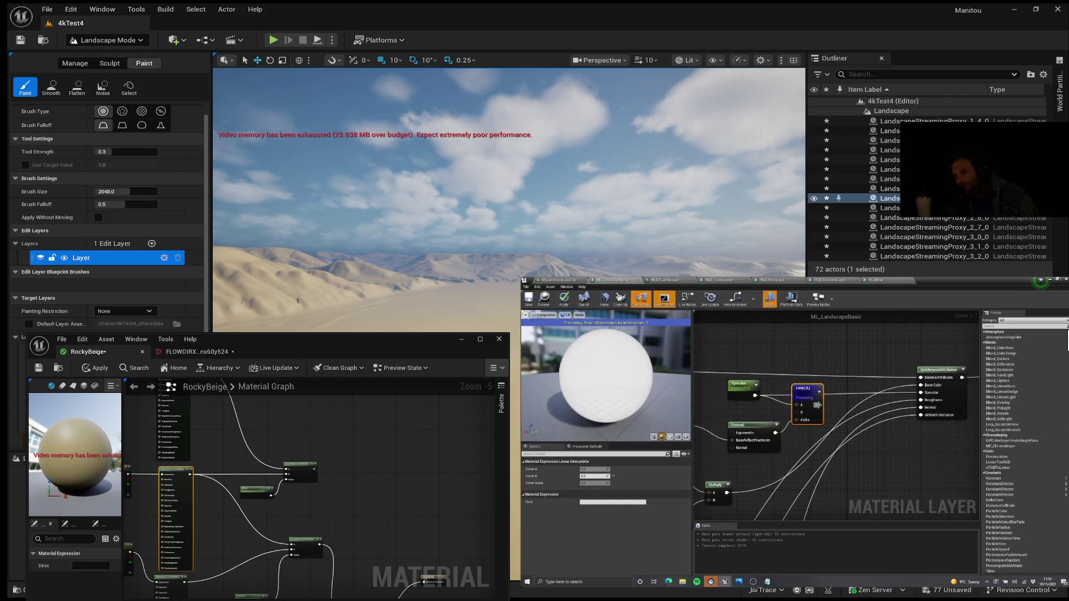
mouse_move(677, 408)
left_mouse_down()
mouse_move(792, 403)
mouse_move(726, 401)
mouse_move(748, 398)
mouse_move(772, 419)
left_mouse_up()
right_click(748, 391)
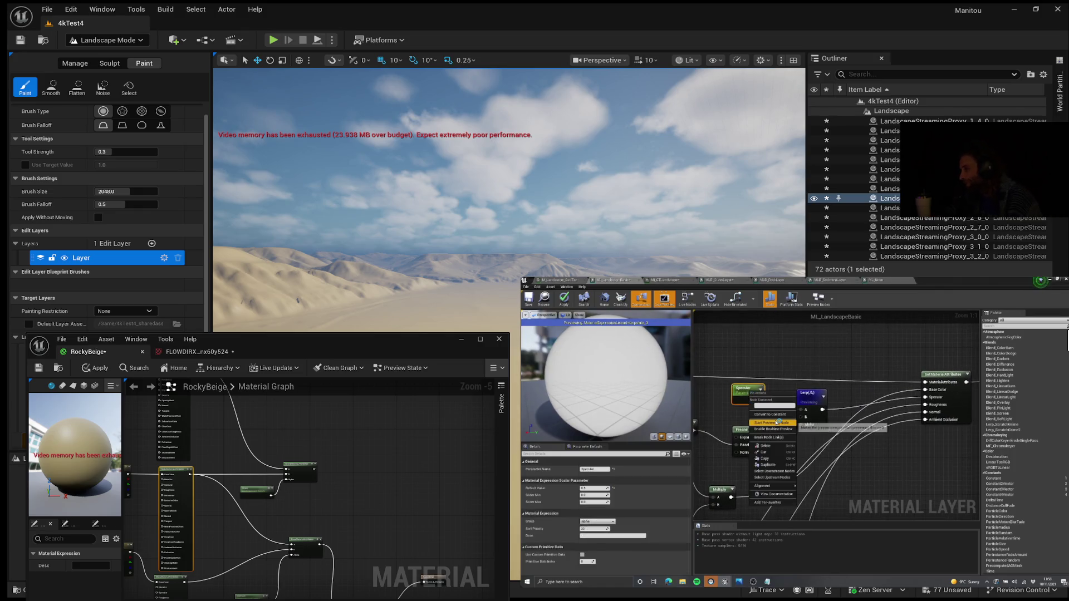
left_click(816, 427)
left_click_drag(738, 389, 743, 392)
right_click(805, 397)
left_click(827, 418)
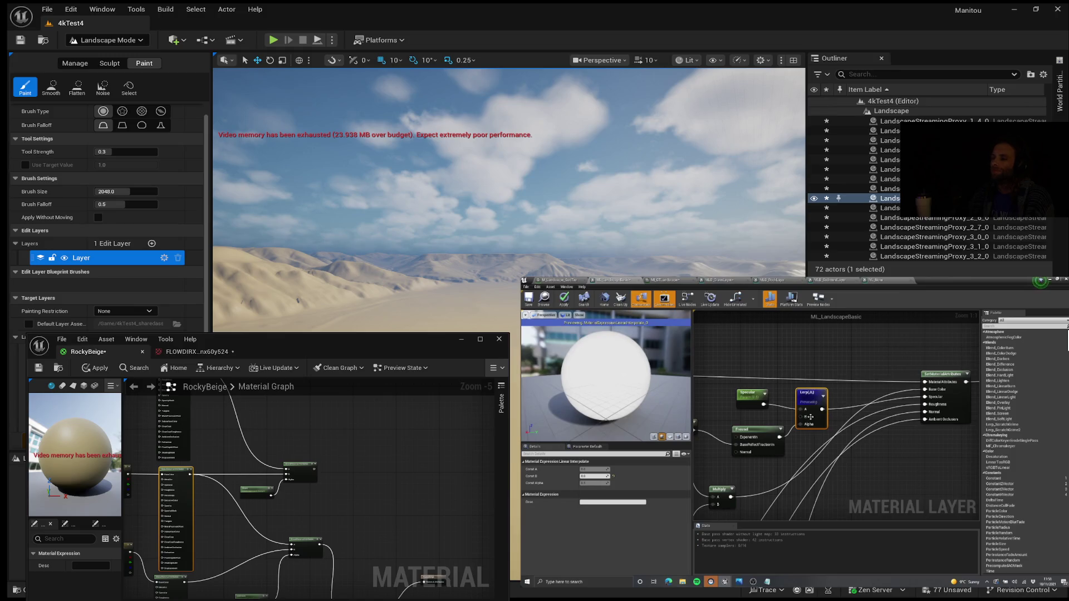
scroll(808, 412, "up", 2)
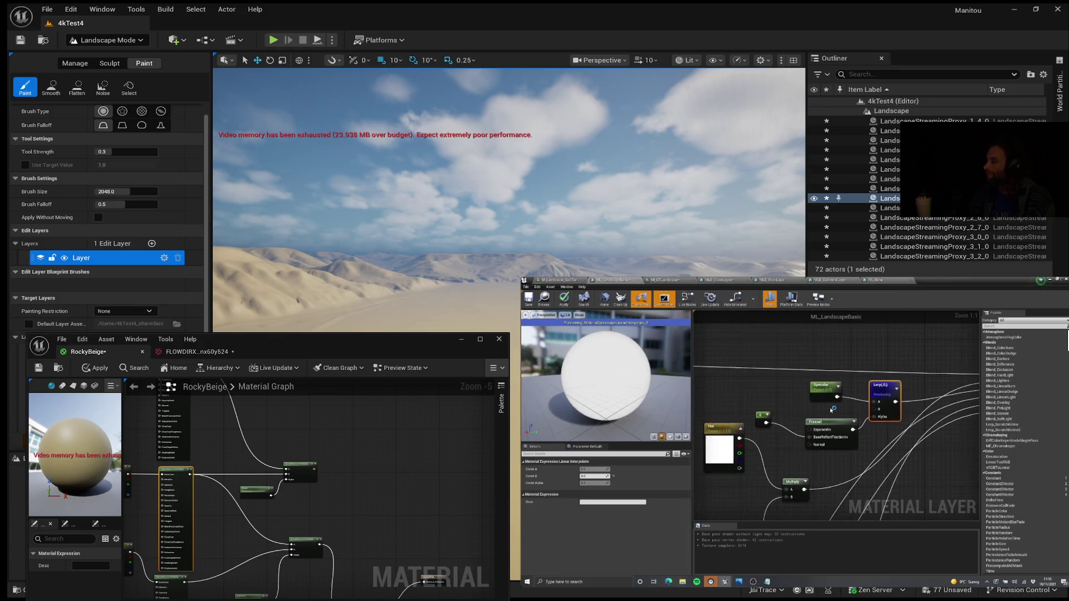
left_click_drag(807, 398, 820, 393)
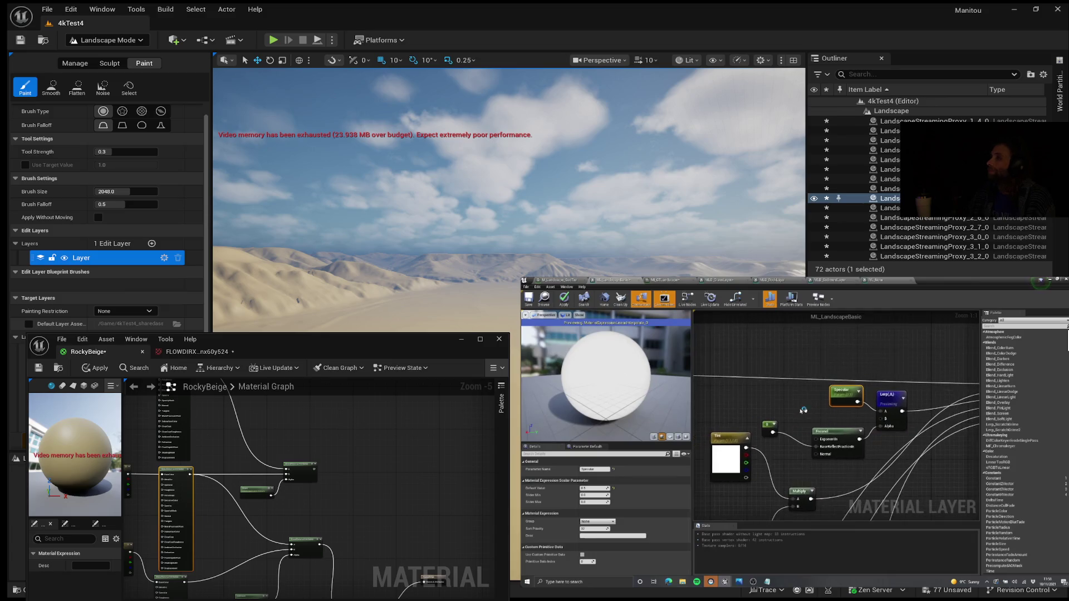
mouse_move(1004, 412)
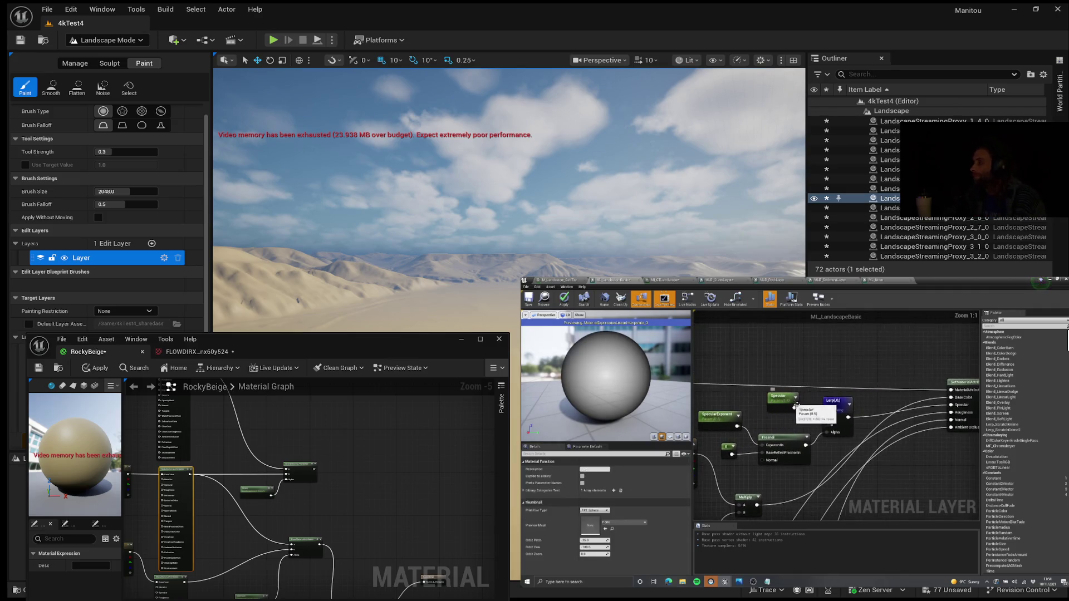
mouse_move(1064, 446)
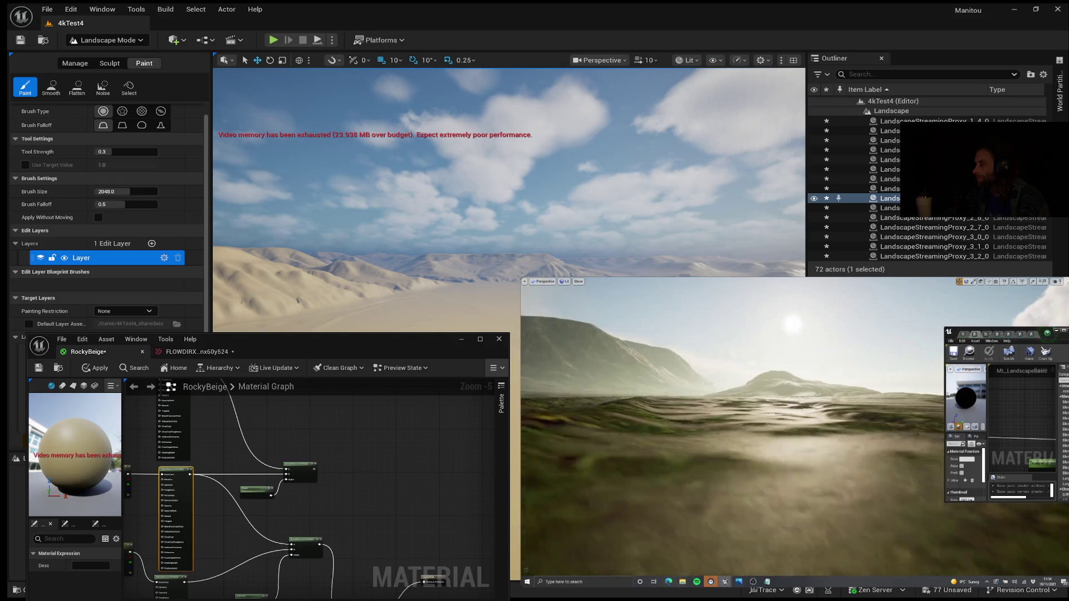
mouse_move(814, 447)
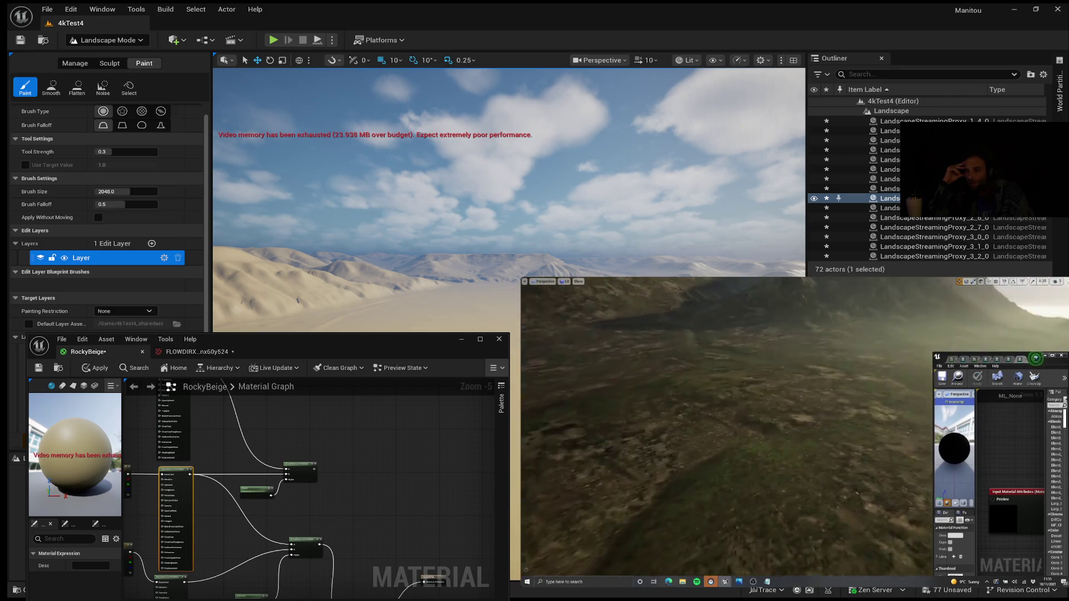
- Seek the tutorial back from 47:34 to 44:21, where the Fresnel node is added
mouse_move(746, 456)
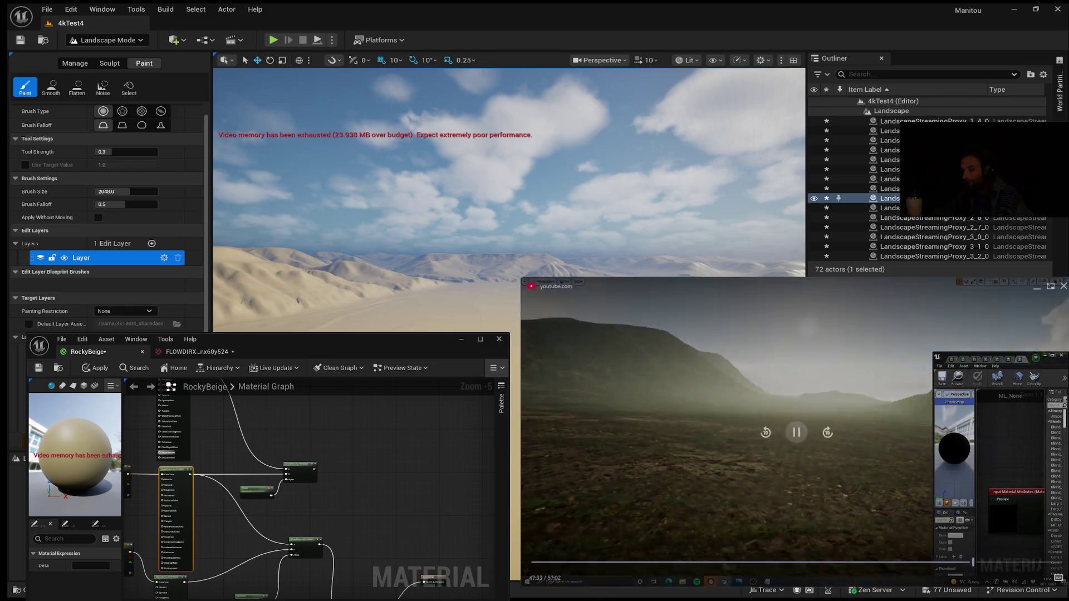
left_click(945, 564)
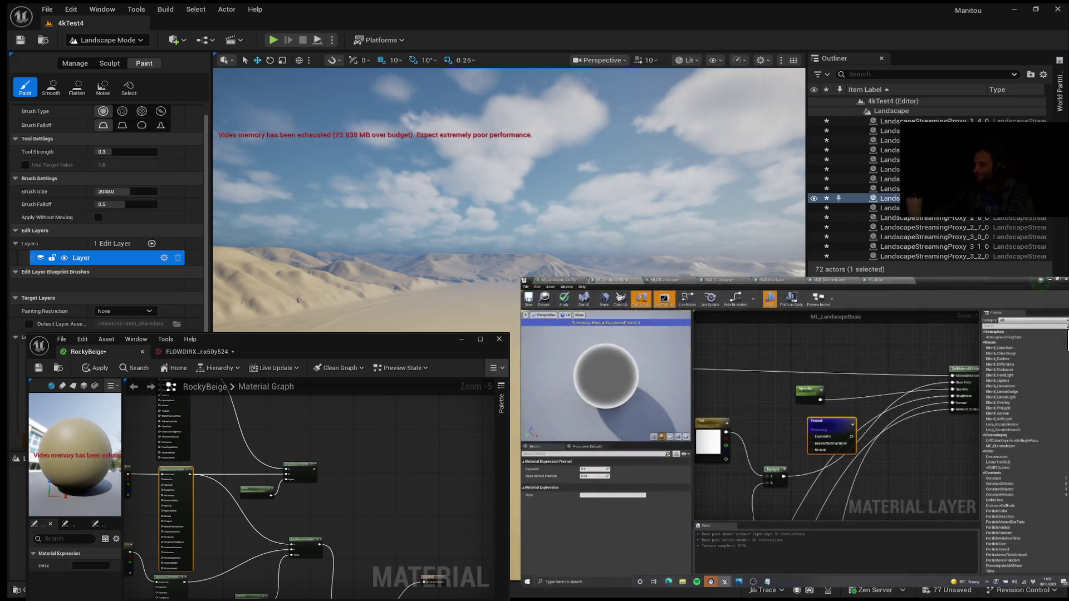
- Zoom the RockyBeige graph out from -5 to -6 and pause the tutorial at the scalar parameter
scroll(459, 405, "down", 1)
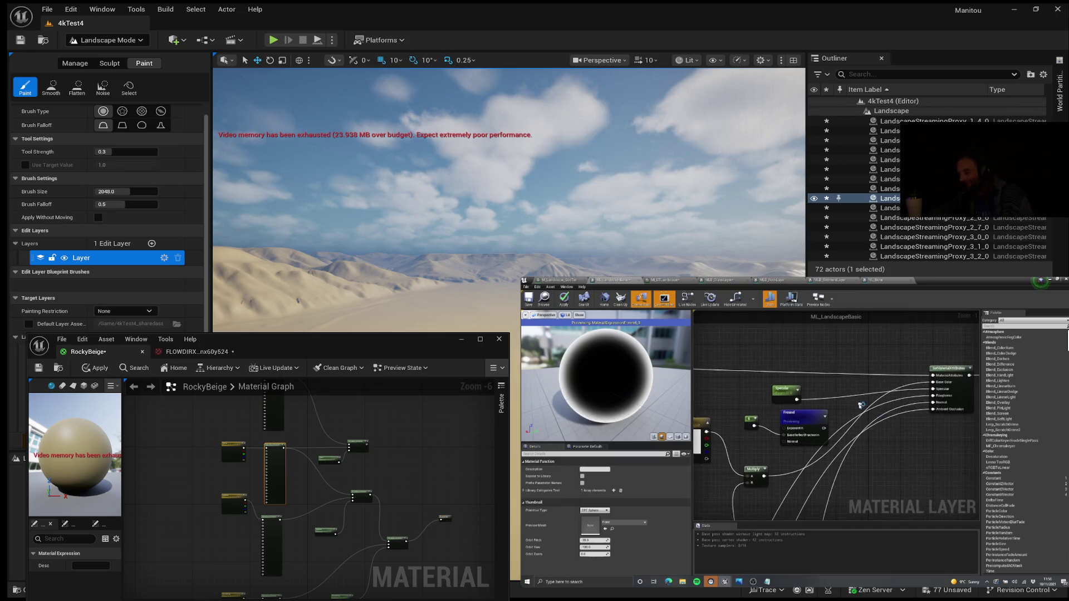
left_click(823, 433)
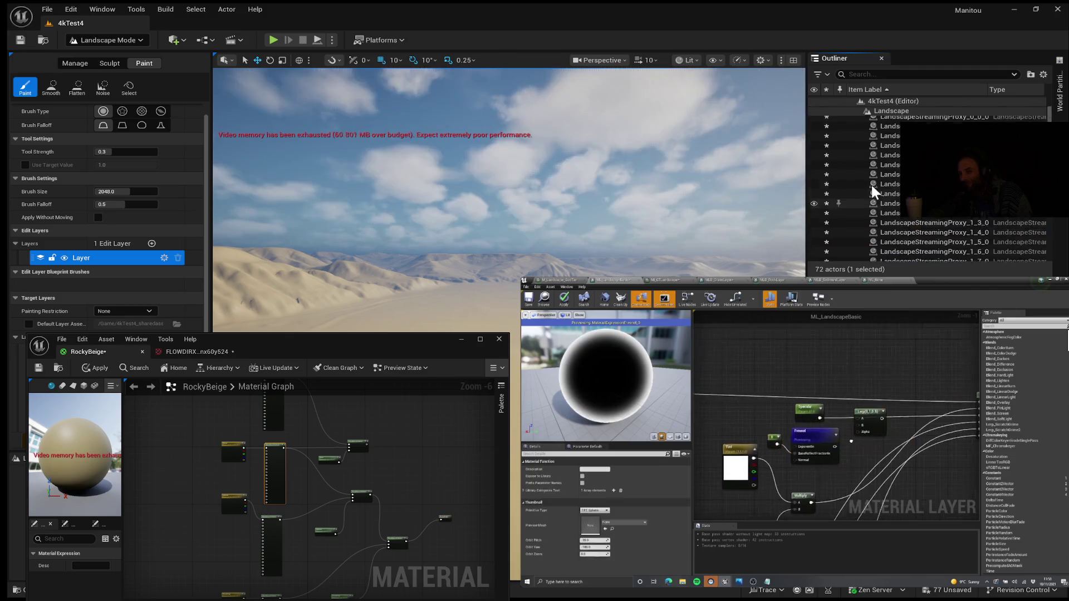
scroll(869, 167, "up", 10)
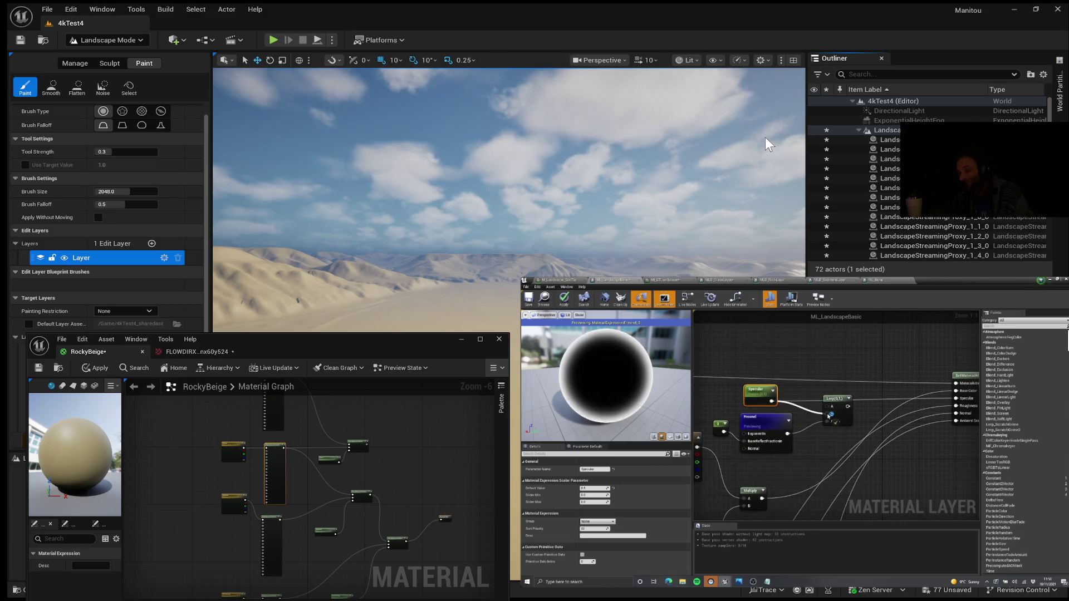
left_click(788, 434)
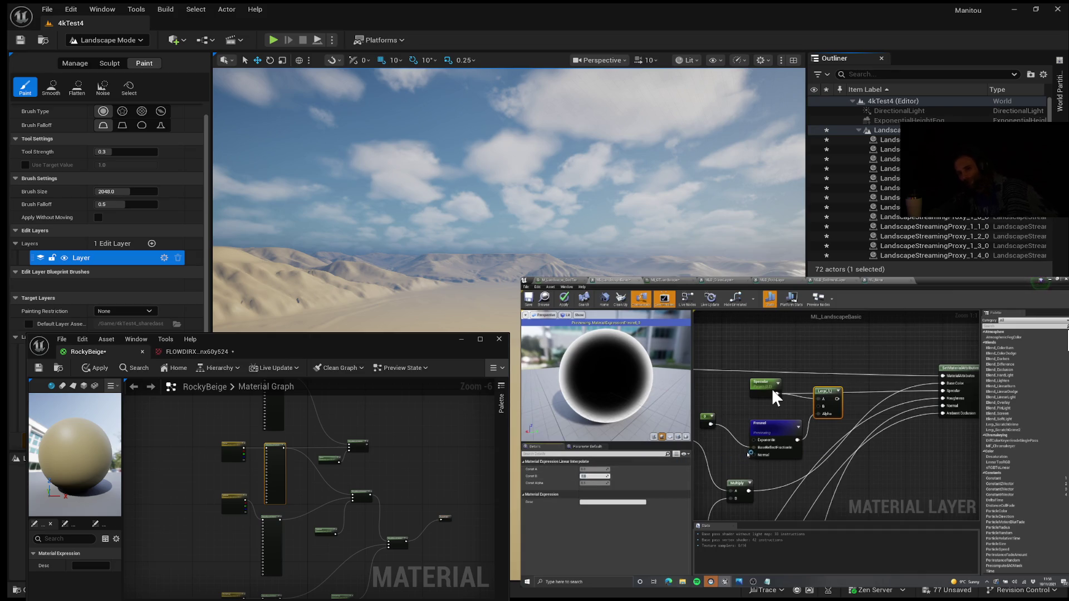
mouse_move(767, 387)
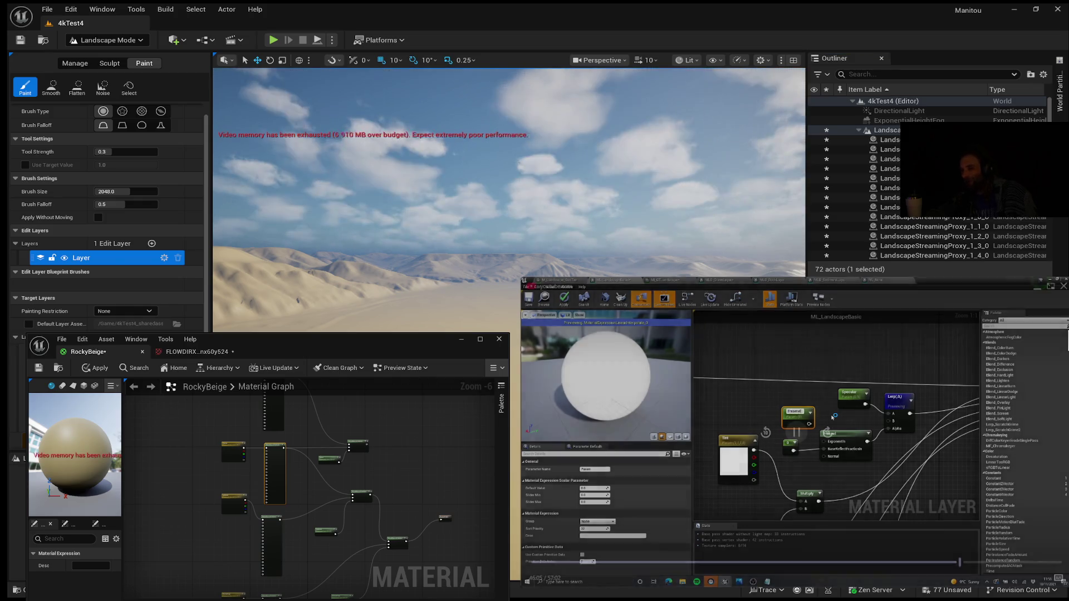
left_click(797, 432)
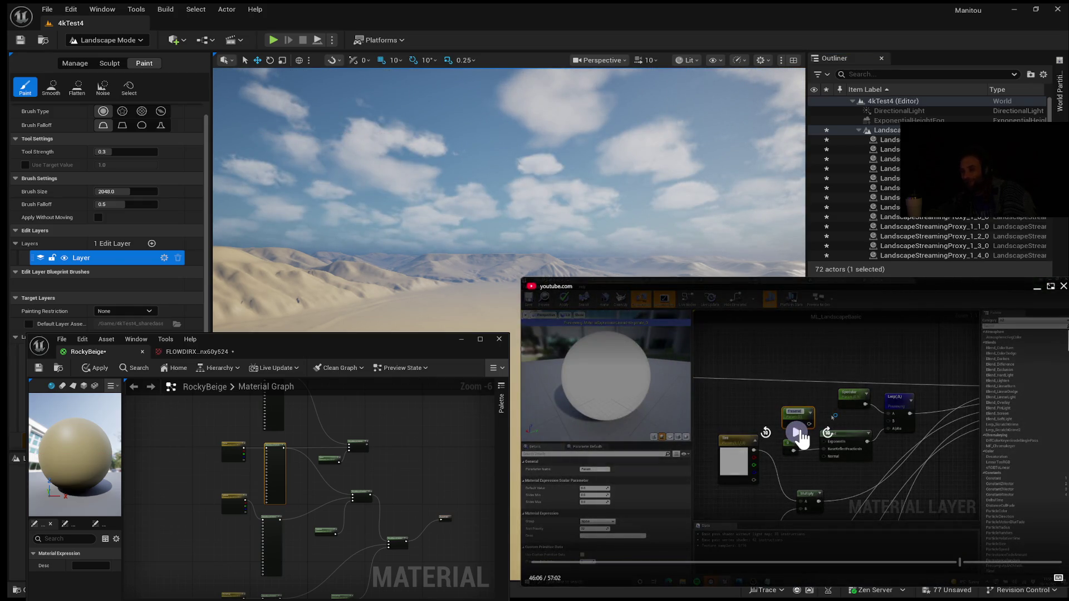
left_click(800, 433)
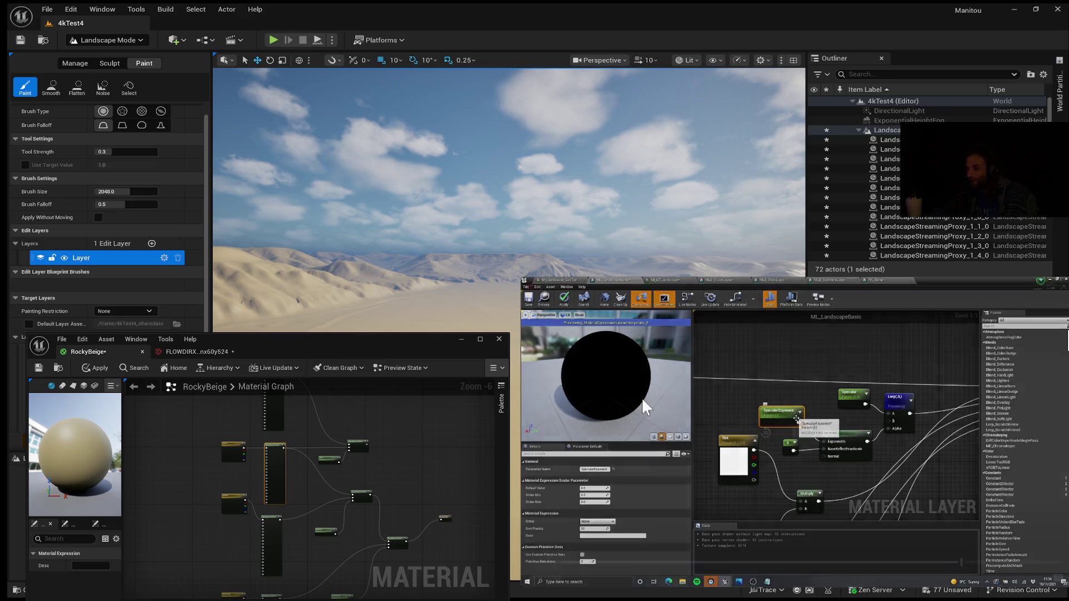
- Skip the tutorial back five times, ten seconds each
left_click(765, 434)
left_click(765, 435)
left_click(766, 435)
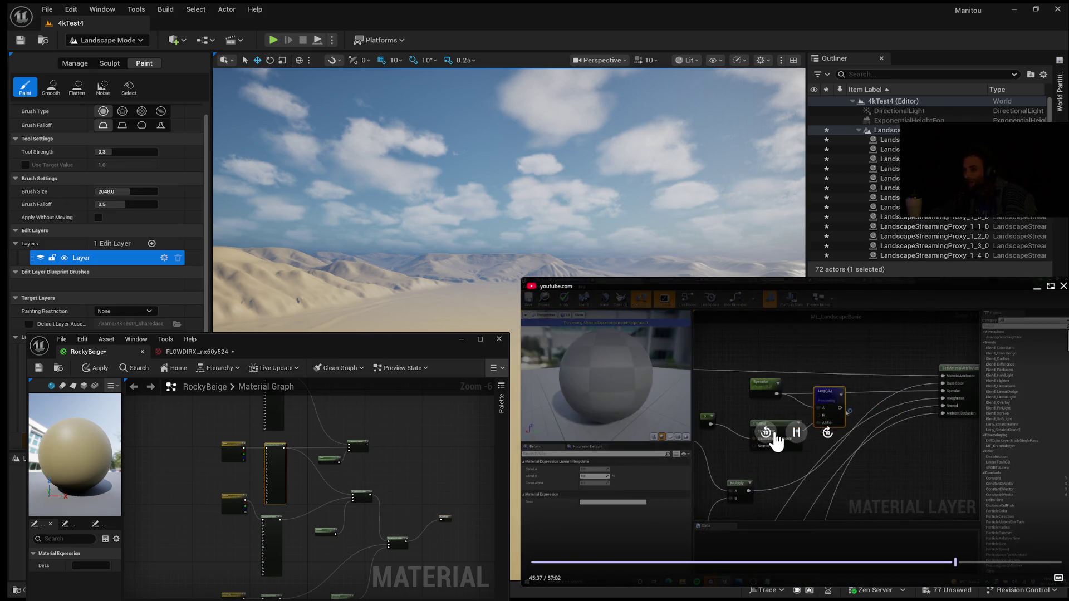
left_click(766, 436)
left_click(767, 436)
left_click(769, 437)
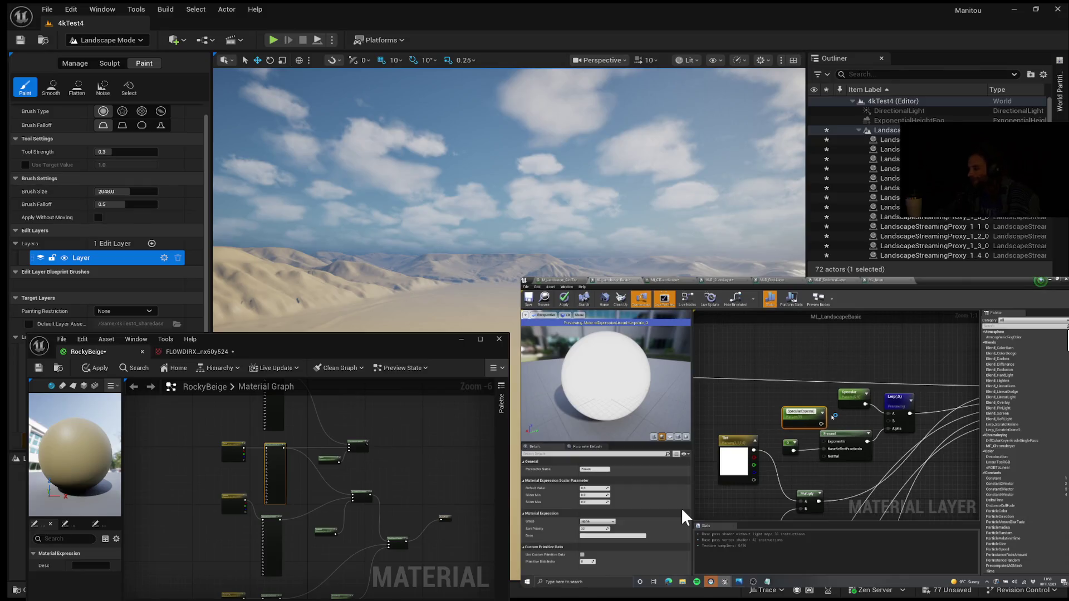
- Pause and resume the tutorial to follow the SpecularExponent setup
mouse_move(683, 506)
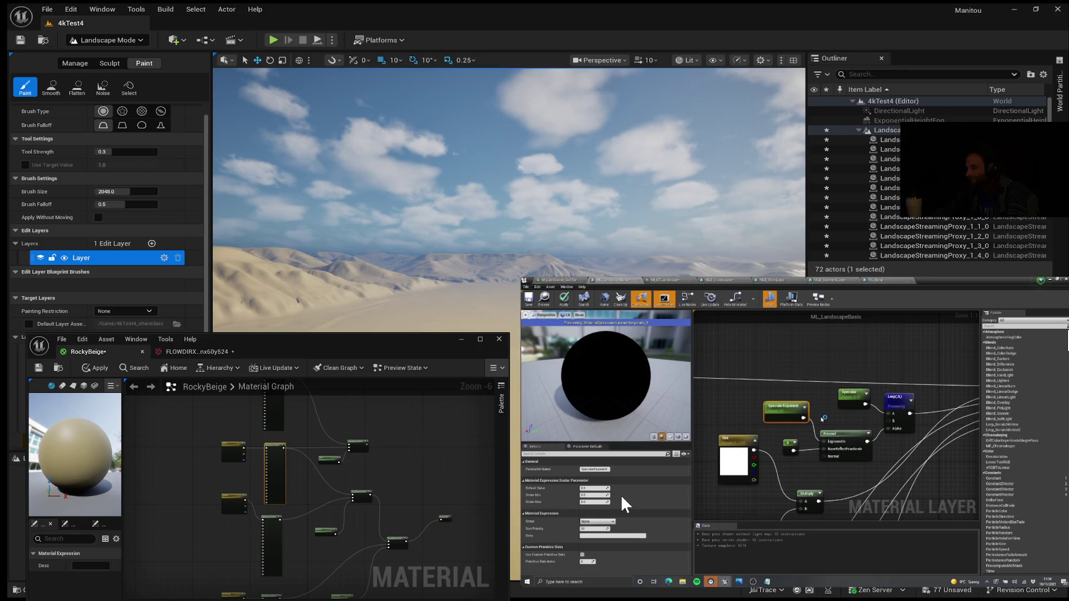
mouse_move(620, 493)
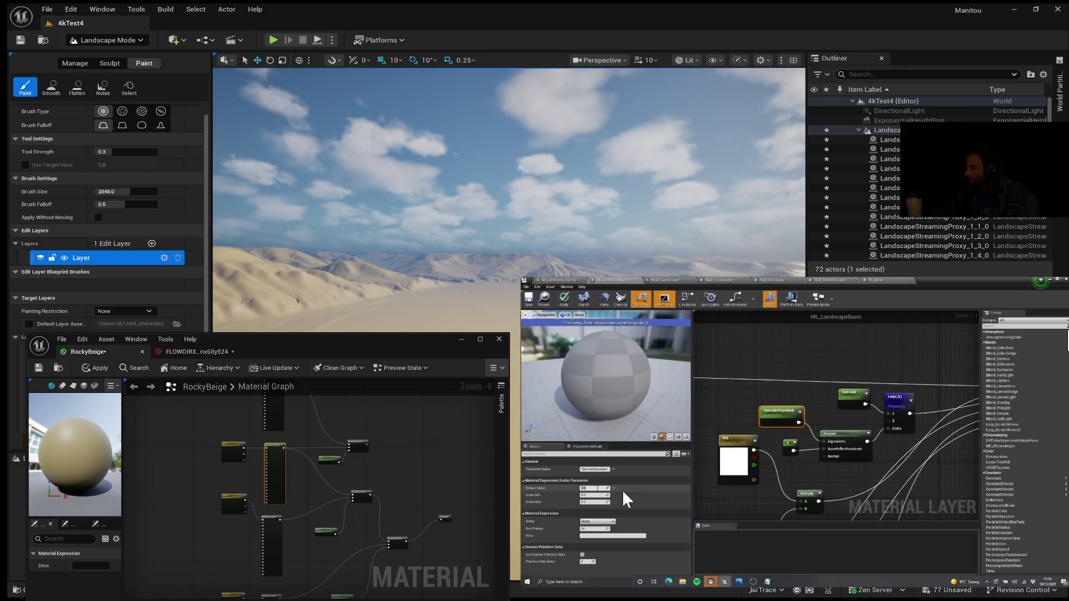
left_click(798, 432)
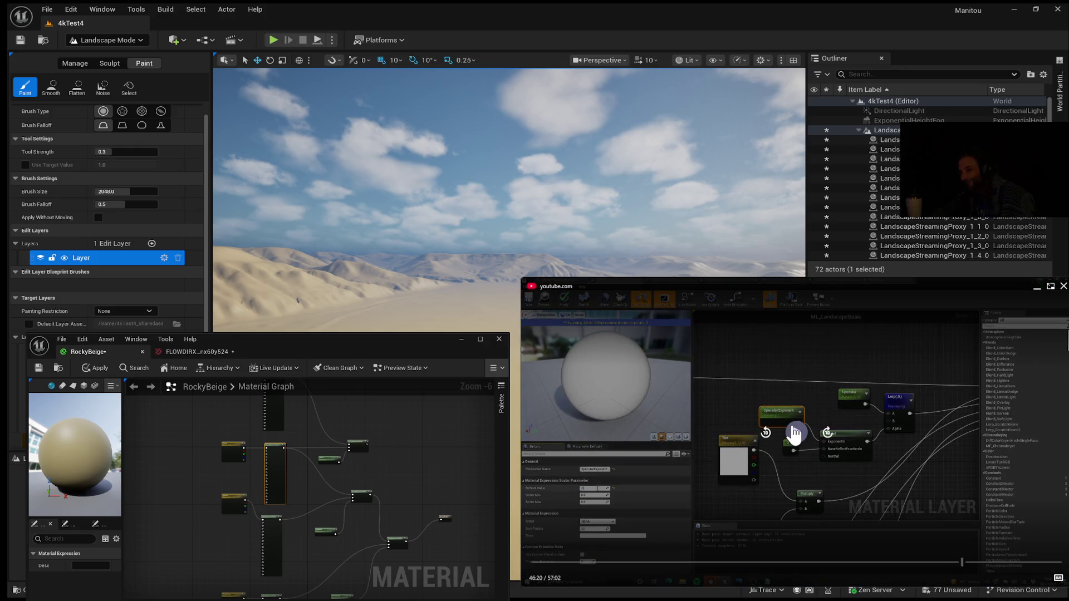
left_click(795, 433)
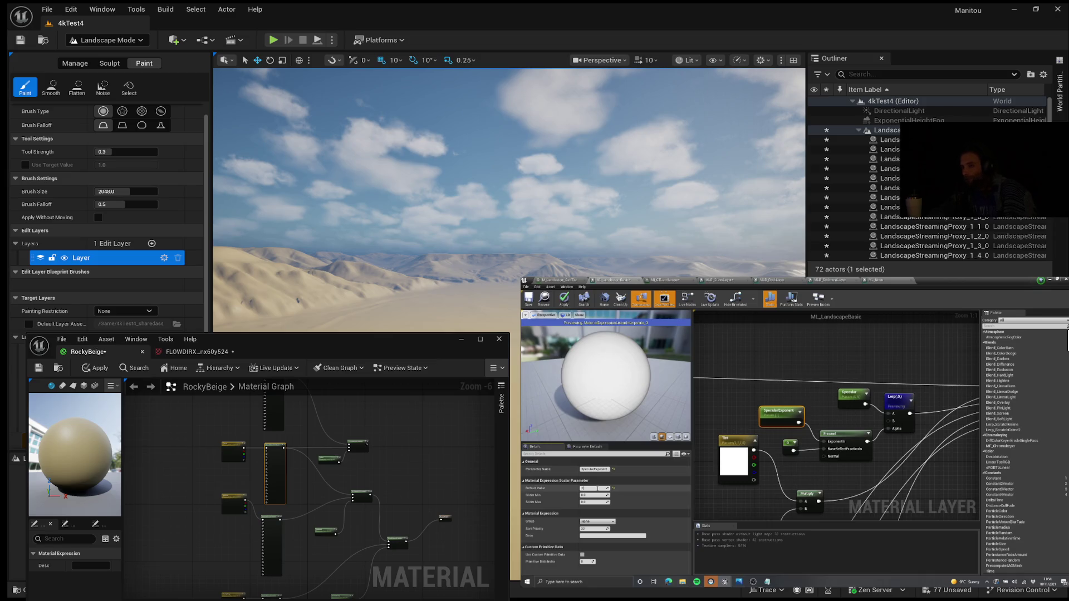
mouse_move(667, 551)
left_click(798, 433)
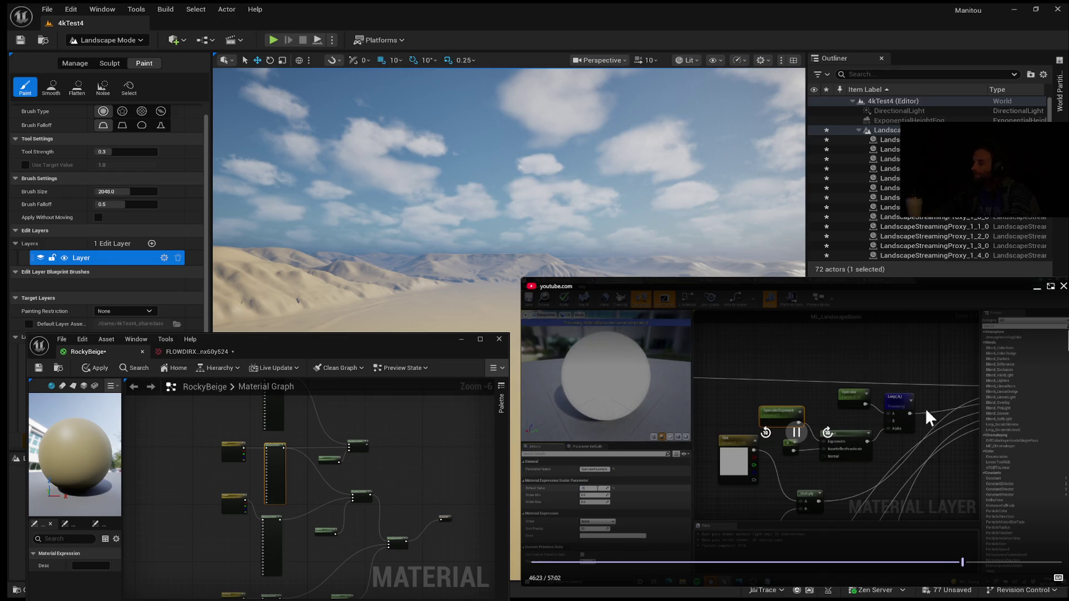
- Set SpecularExponent's default value to 0.1 and bring SetMaterialAttributes into view
type("0.1")
key("Return")
left_click(730, 359)
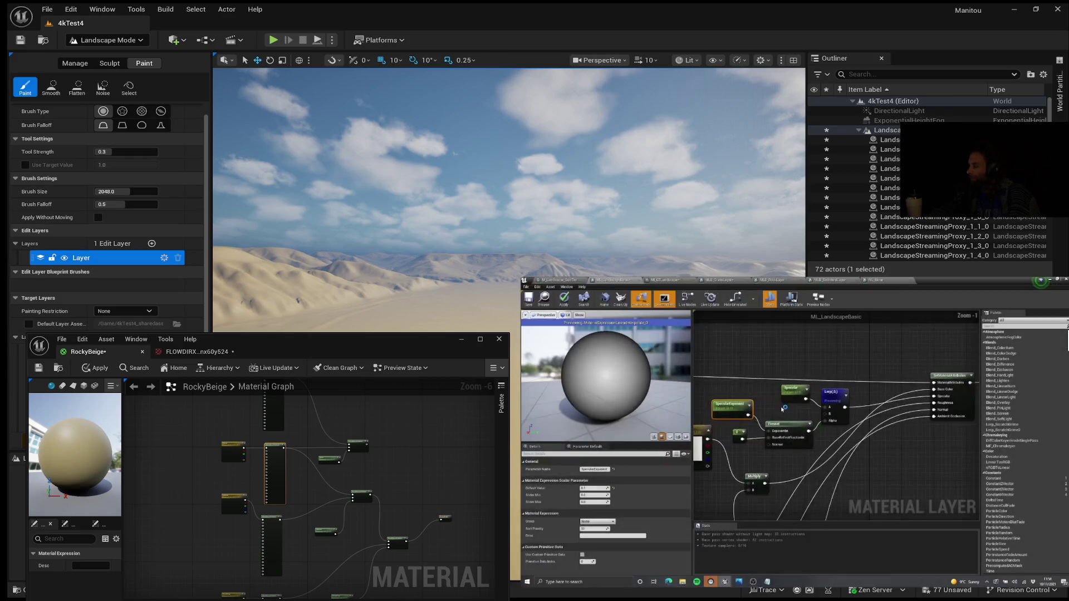
scroll(807, 418, "down", 1)
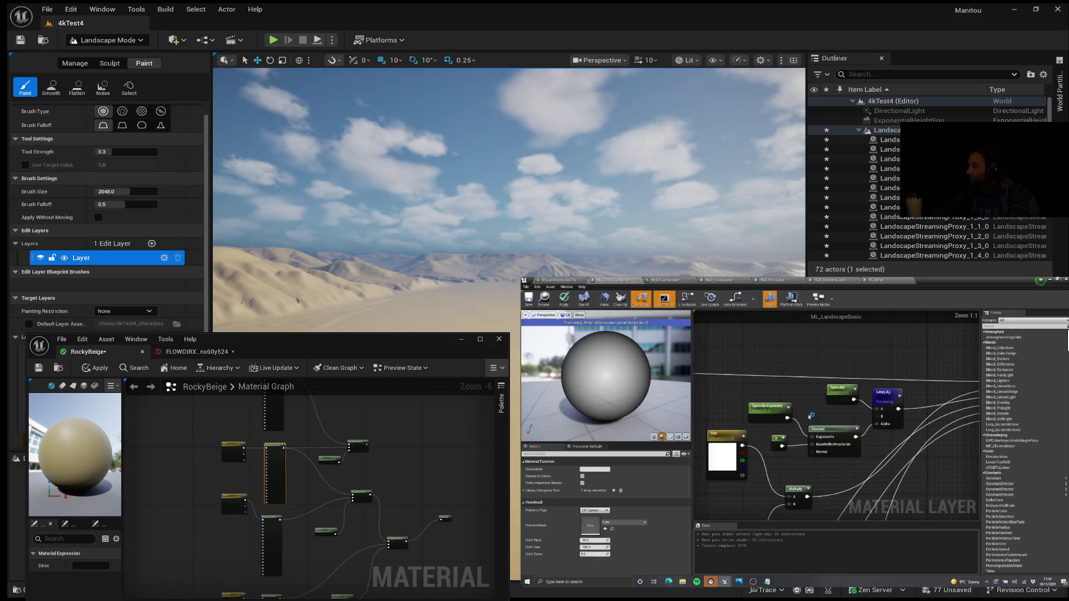
mouse_move(797, 410)
left_mouse_down()
mouse_move(776, 422)
mouse_move(793, 408)
left_mouse_up()
left_click(838, 417)
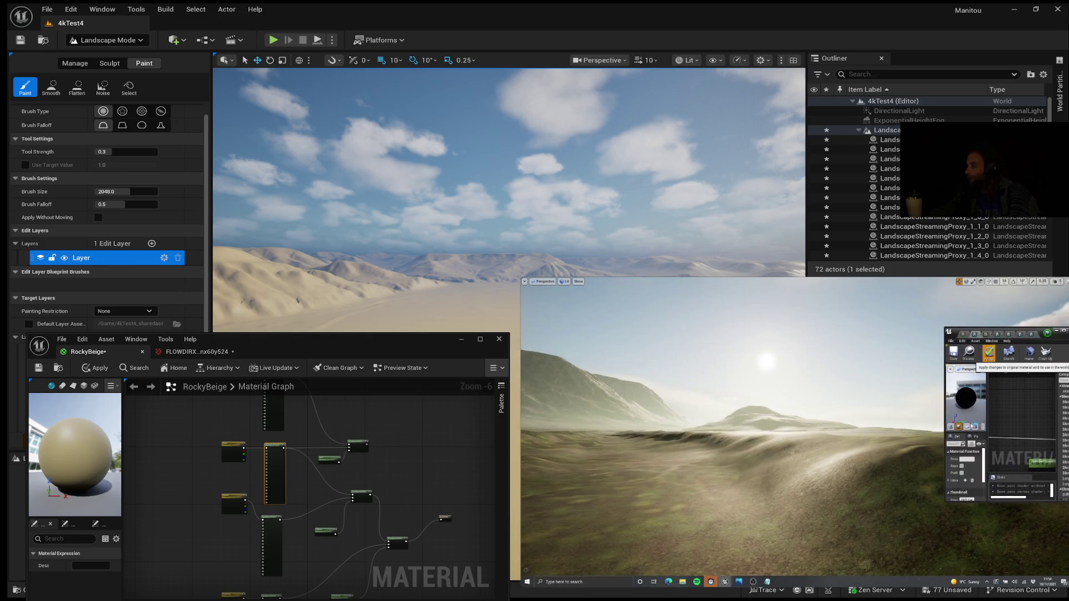
- Apply the ML_LandscapeBasic material layer changes to the landscape
left_click(989, 352)
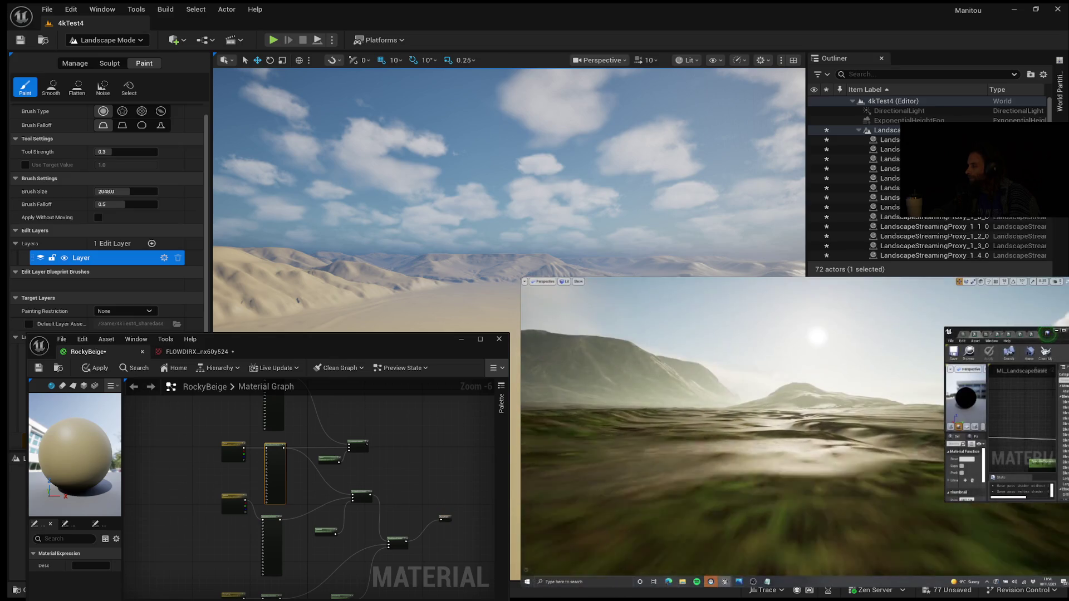
mouse_move(921, 319)
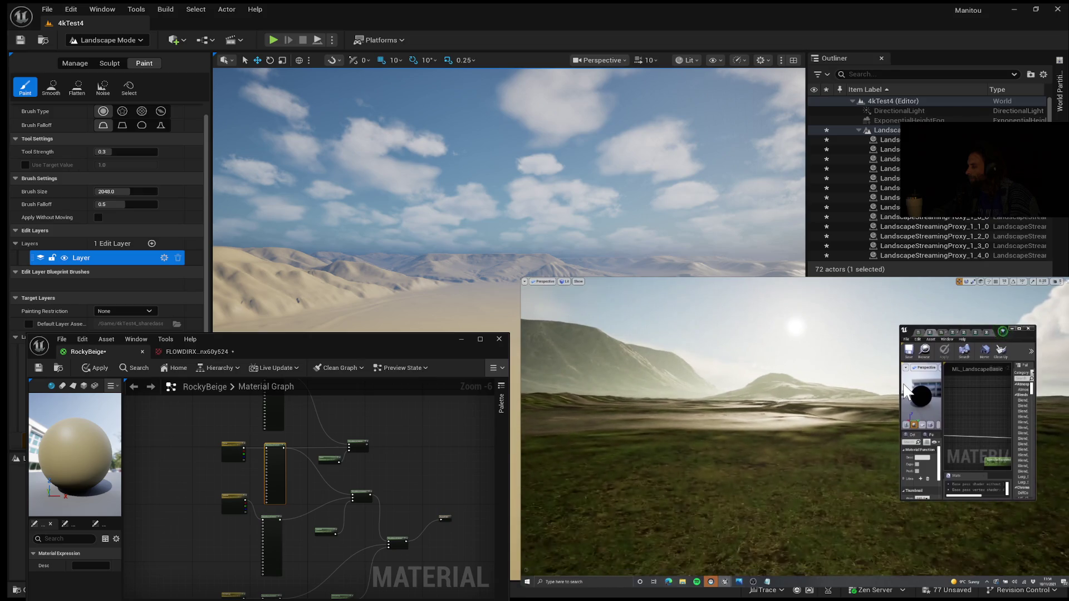
mouse_move(873, 356)
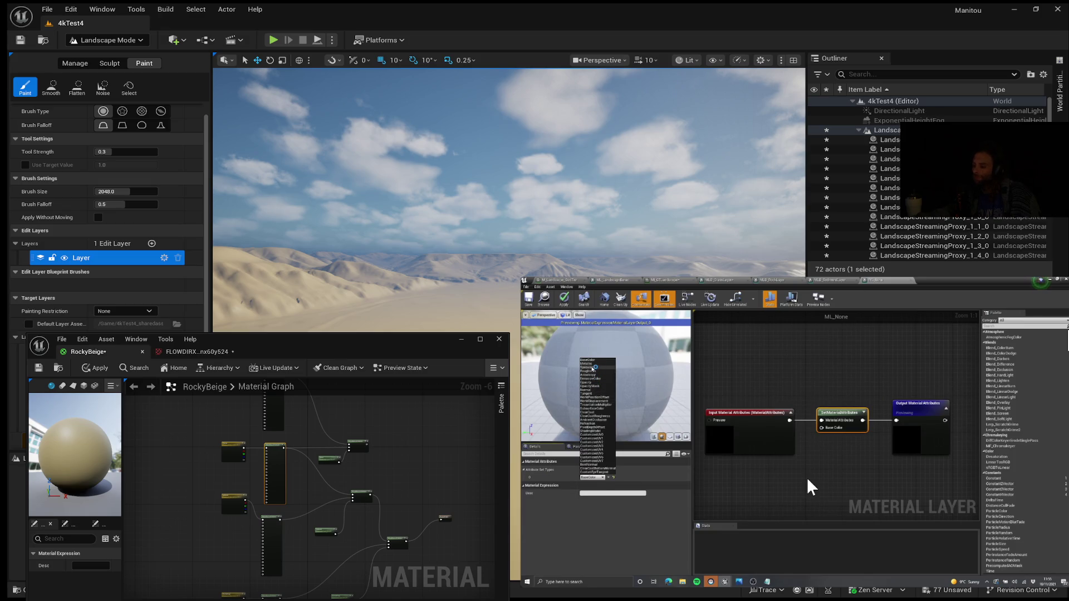
- Fly the viewport camera down close to the grassy landscape ground
mouse_move(807, 476)
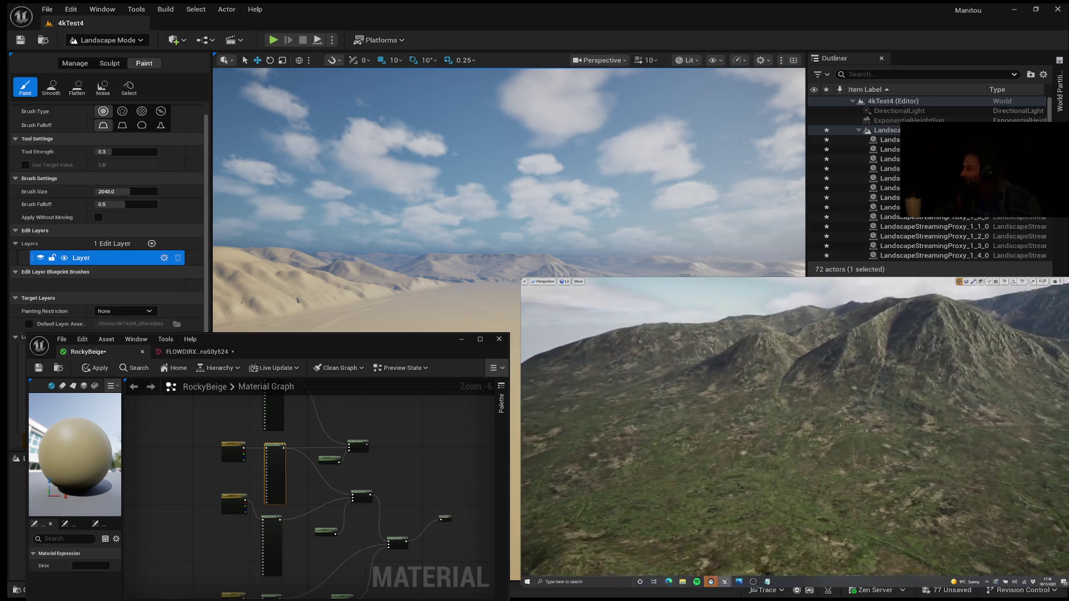
- Wire a Constant into a new Specular pin on ML_None's SetMaterialAttributes node
mouse_move(709, 492)
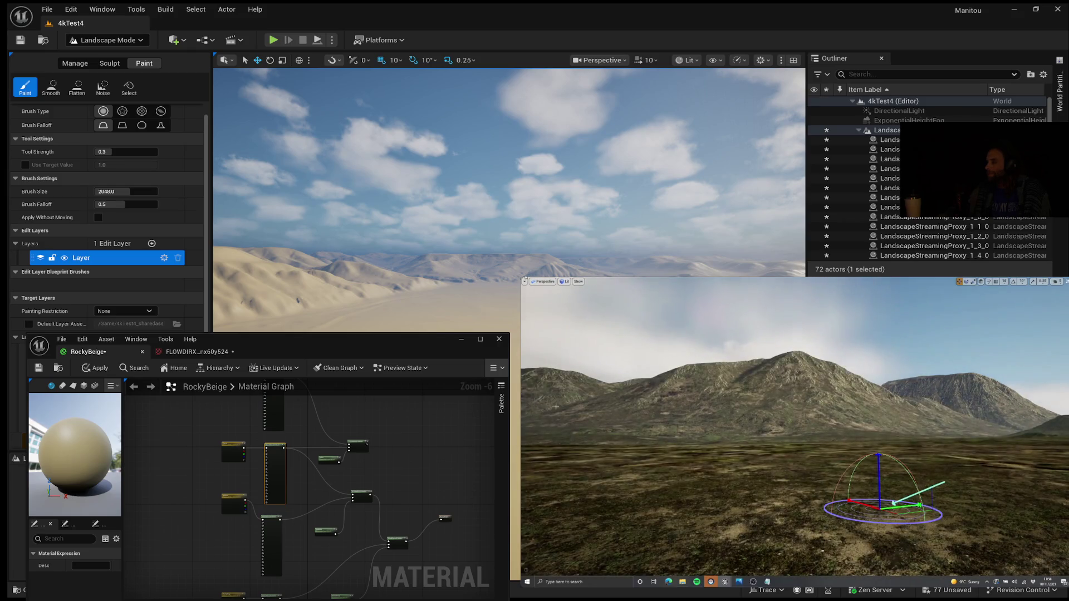
mouse_move(606, 327)
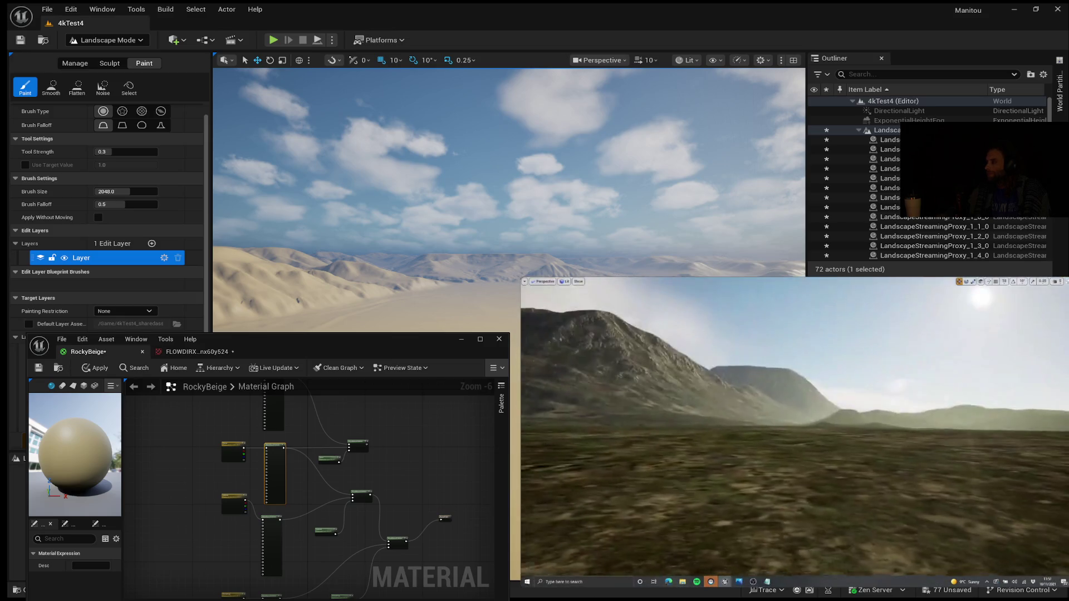
mouse_move(693, 361)
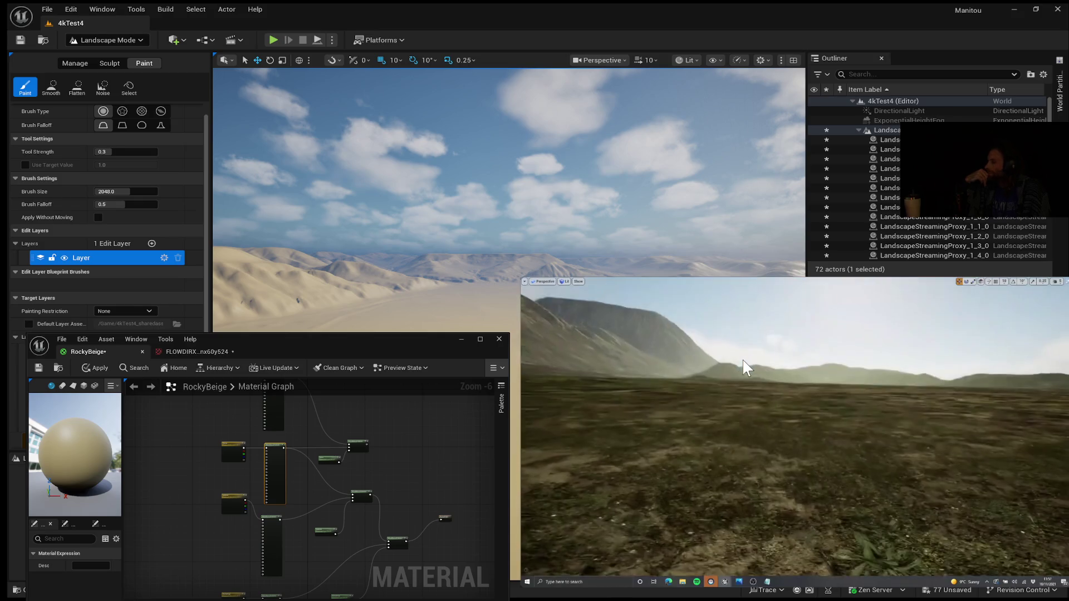
mouse_move(791, 353)
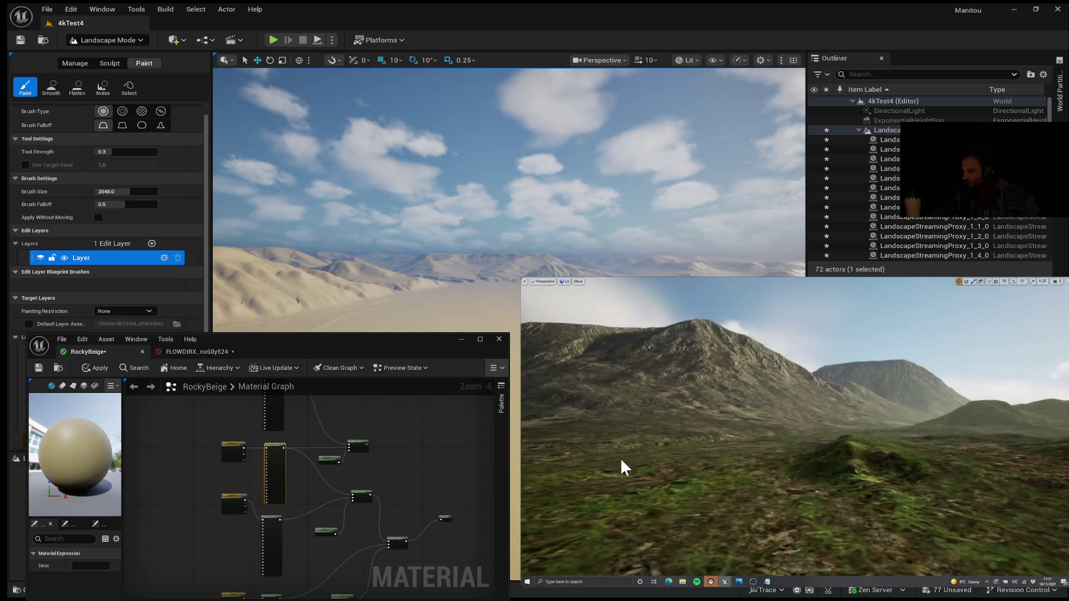
mouse_move(590, 407)
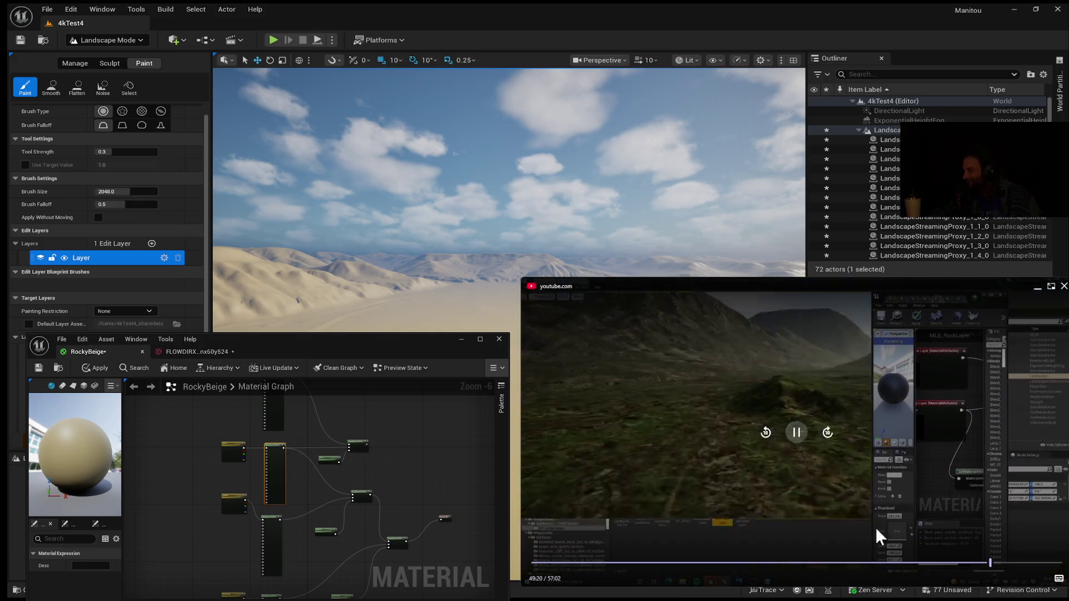
- Seek the tutorial back to 47:50 while viewing the green hills
left_click(978, 563)
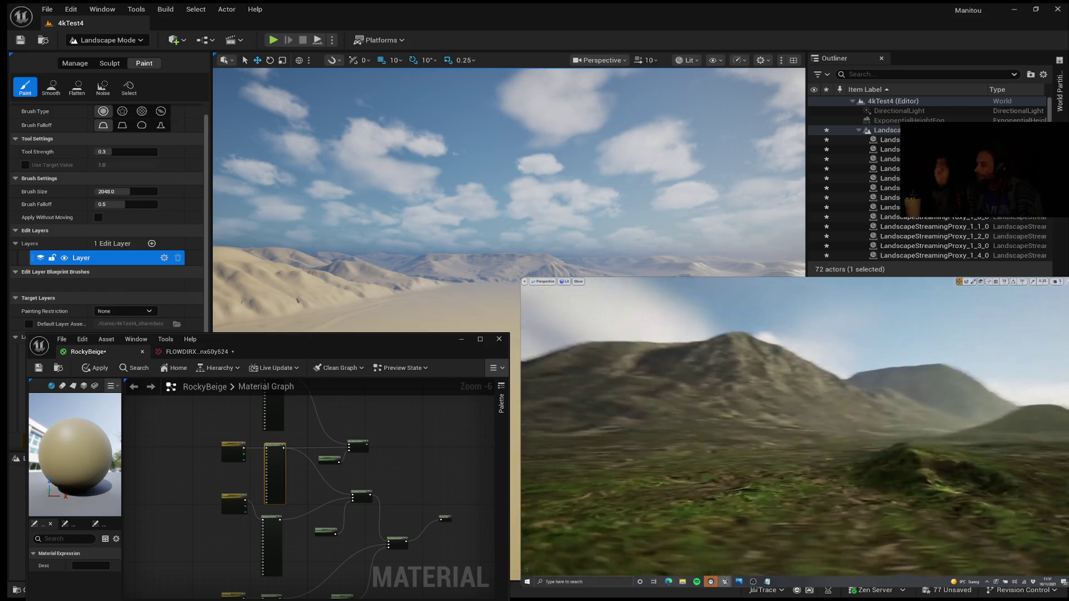
- Bring up the FLOWDIRX flow-map texture in the asset editor, zoomed out to about 15%
key("alt+Tab")
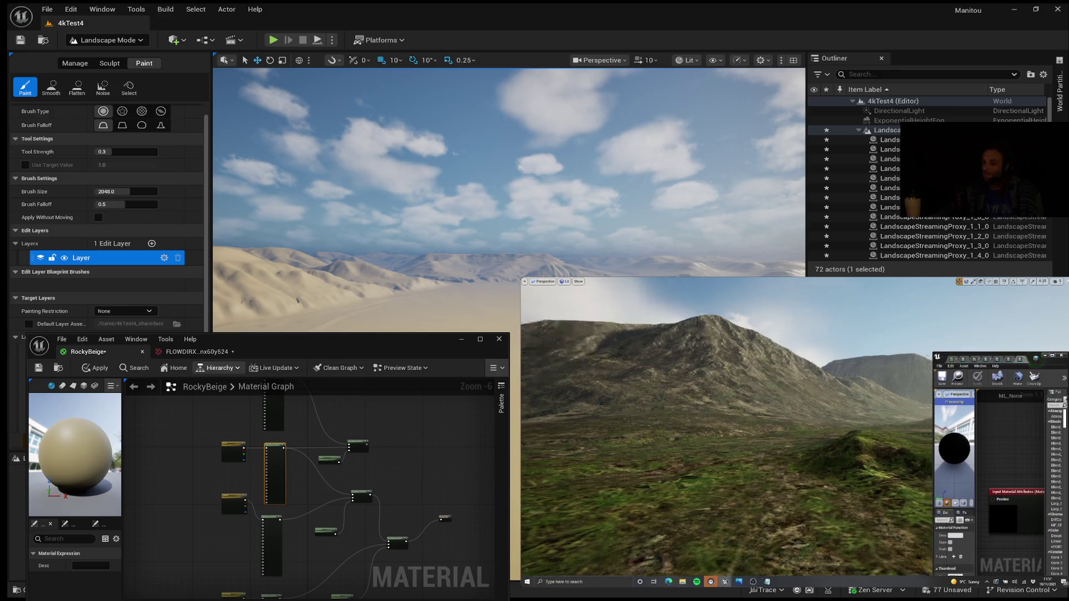
left_click(206, 355)
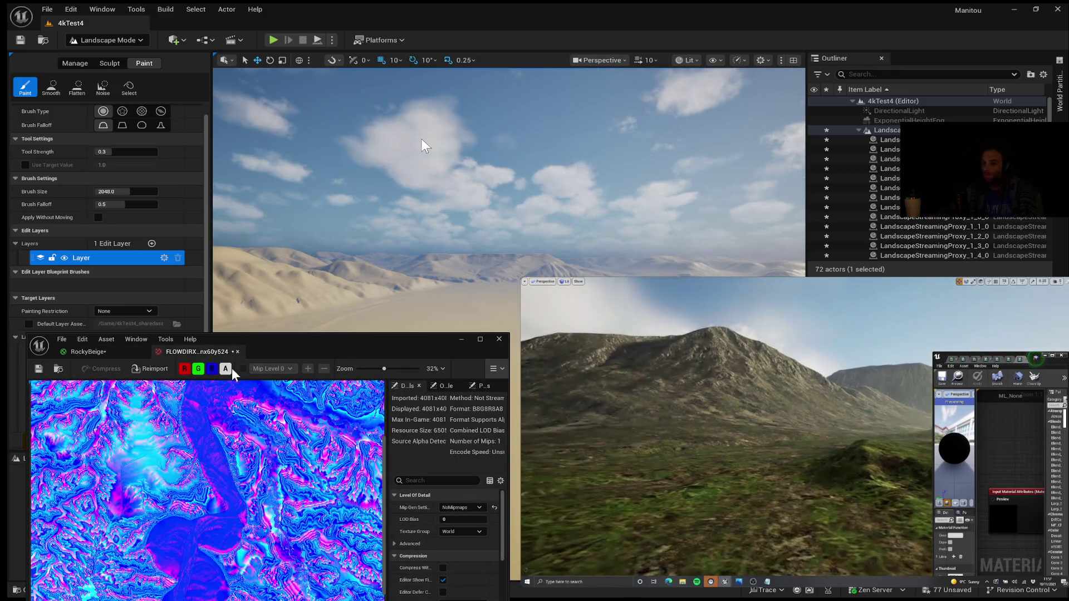
scroll(264, 467, "down", 3)
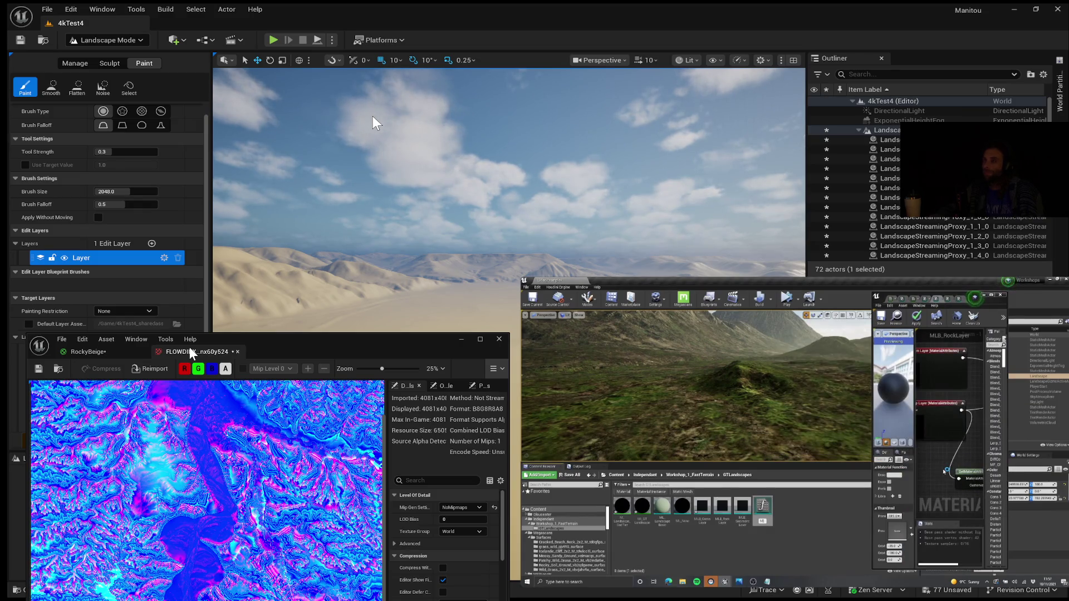
scroll(201, 485, "down", 3)
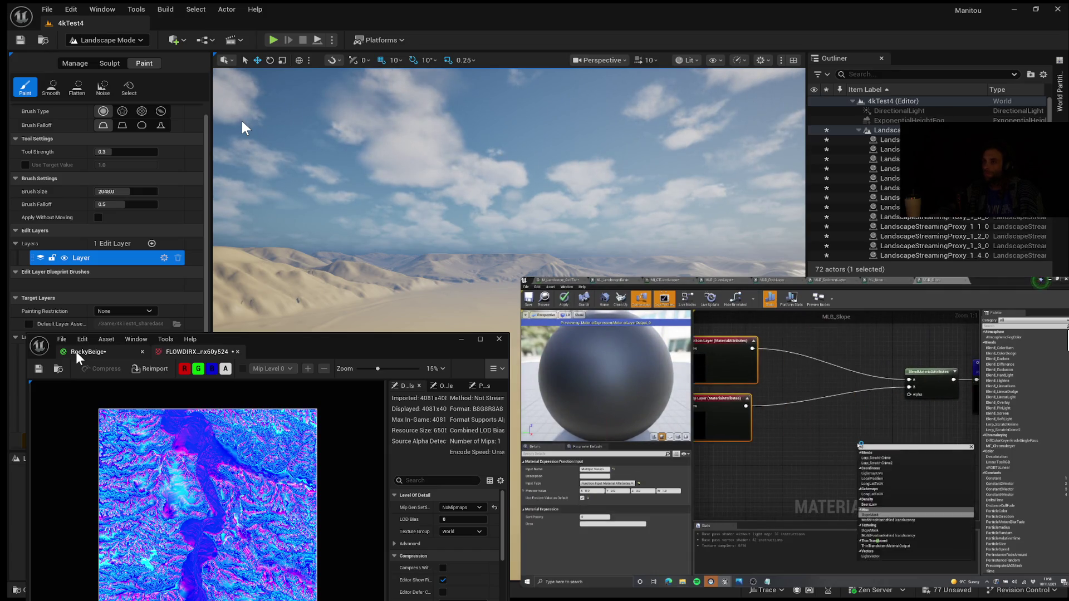
- Widen the asset editor, skip the tutorial to its layer parameters part, and reopen the RockyBeige graph
scroll(208, 490, "up", 2)
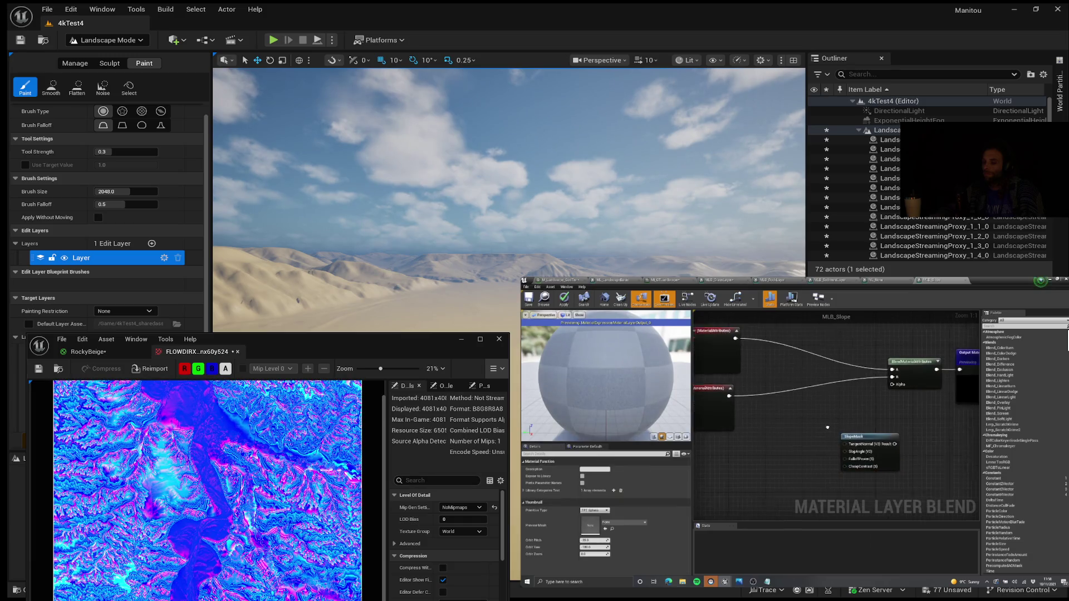
left_click_drag(510, 467, 574, 468)
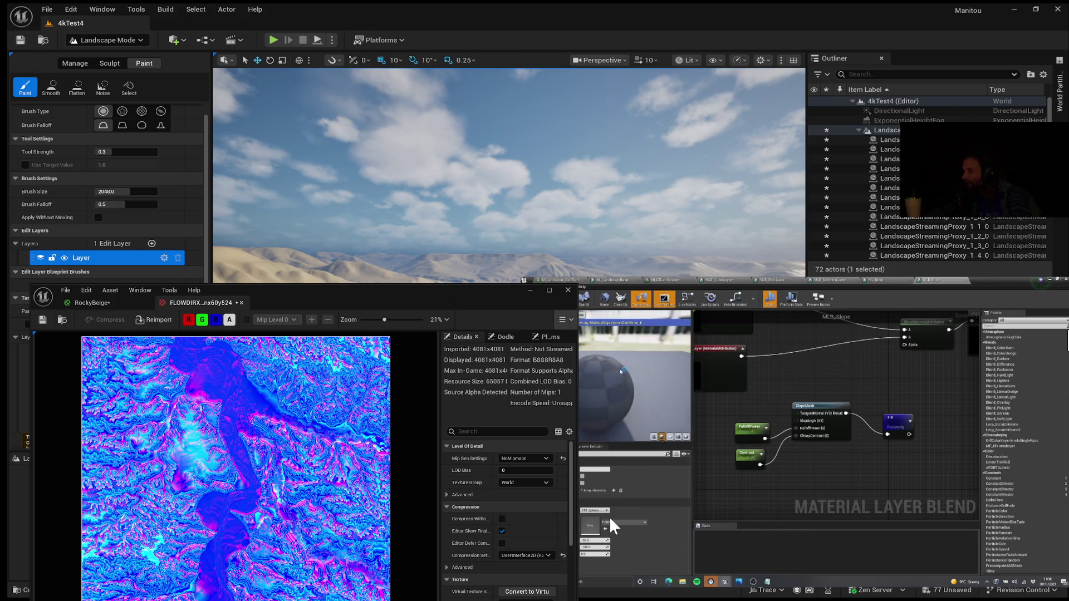
mouse_move(766, 334)
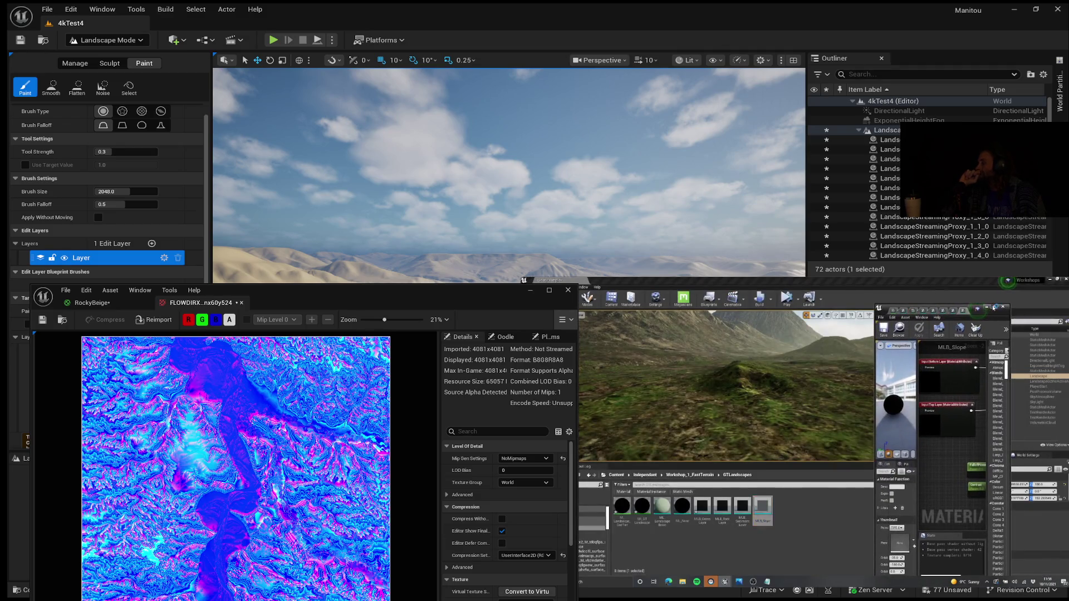
left_click(994, 308)
left_click(617, 280)
left_click(718, 279)
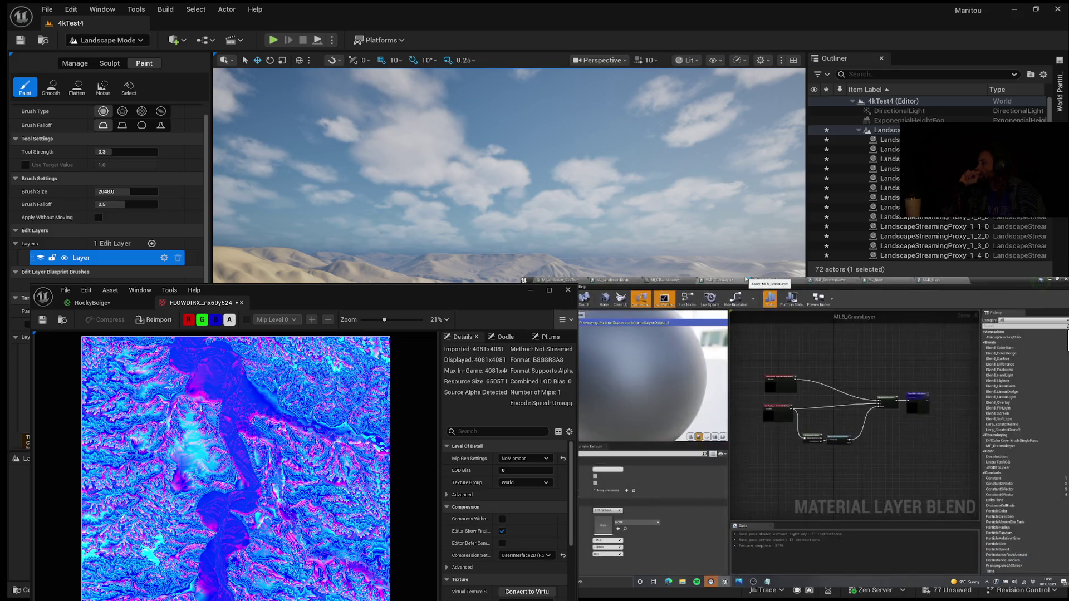
left_click(684, 280)
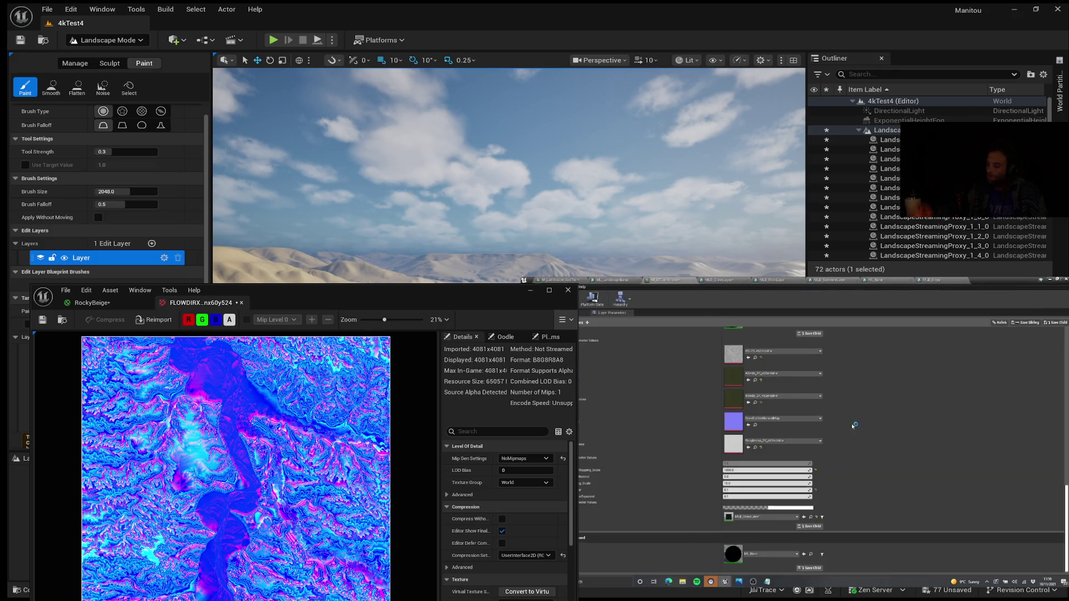
scroll(852, 429, "up", 3)
left_click(92, 302)
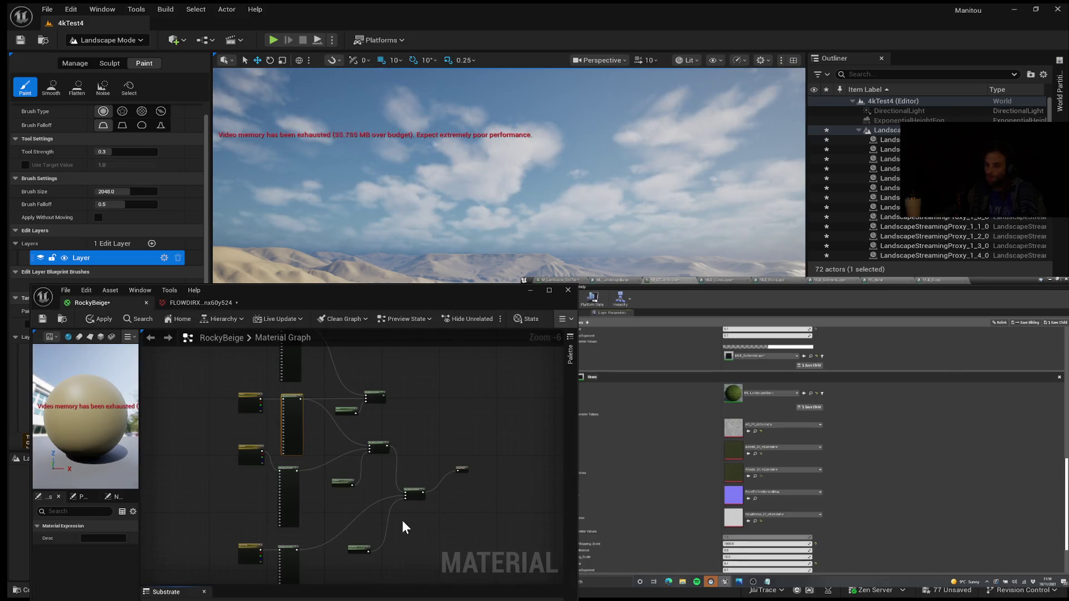
scroll(402, 520, "up", 3)
mouse_move(348, 518)
left_mouse_down()
mouse_move(440, 528)
mouse_move(333, 571)
left_mouse_up()
scroll(333, 570, "down", 2)
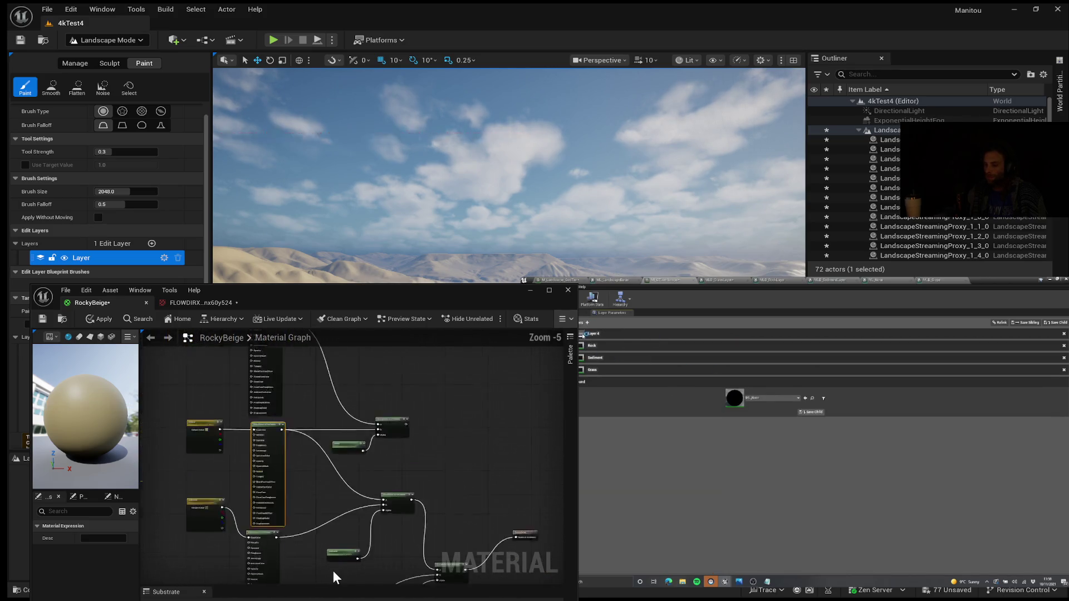
scroll(333, 570, "up", 1)
type("Slopes")
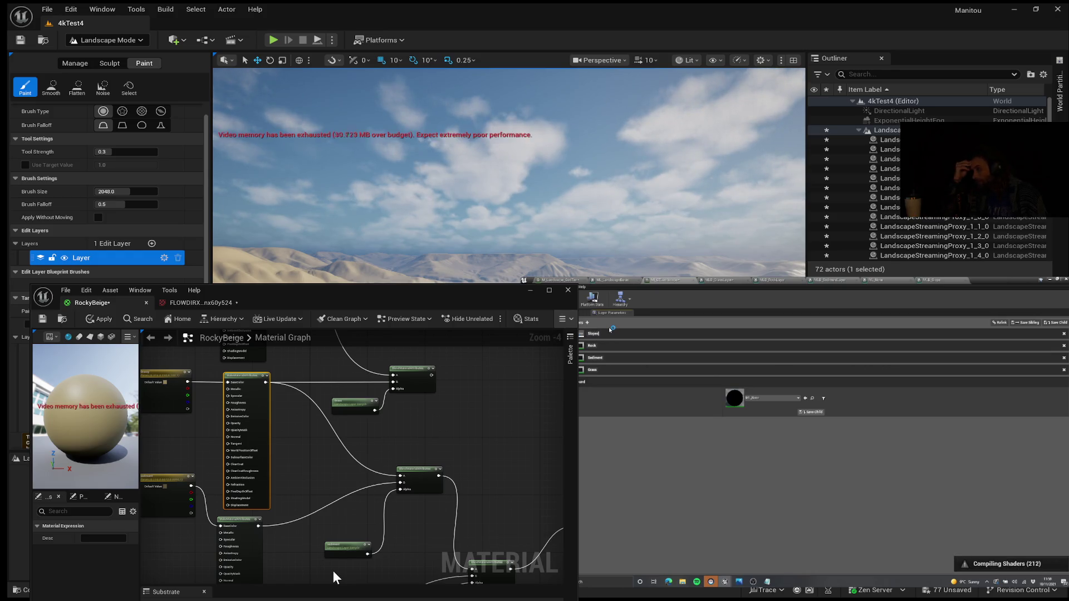
- Enter 'slope' in a field beside the editor, then pause the landscape tutorial video
key("Return")
left_click(769, 351)
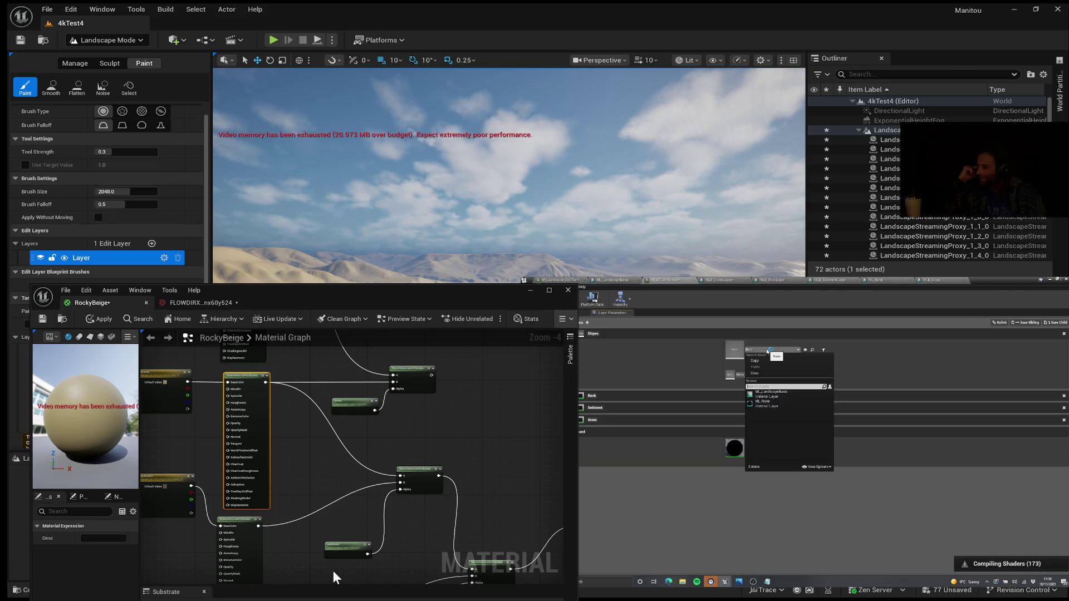
left_click(783, 396)
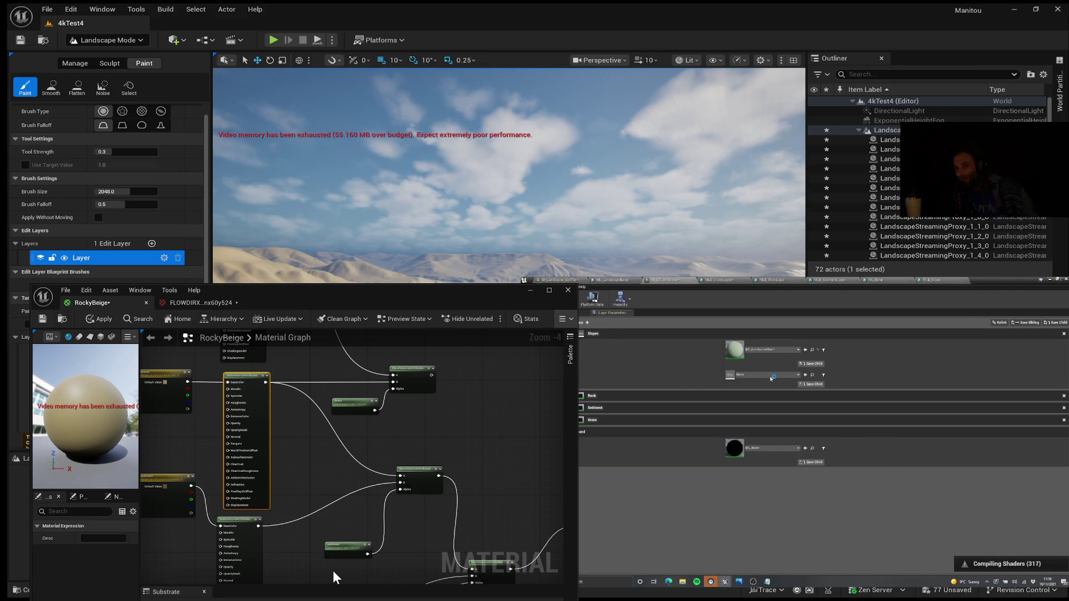
left_click(769, 375)
type("slope")
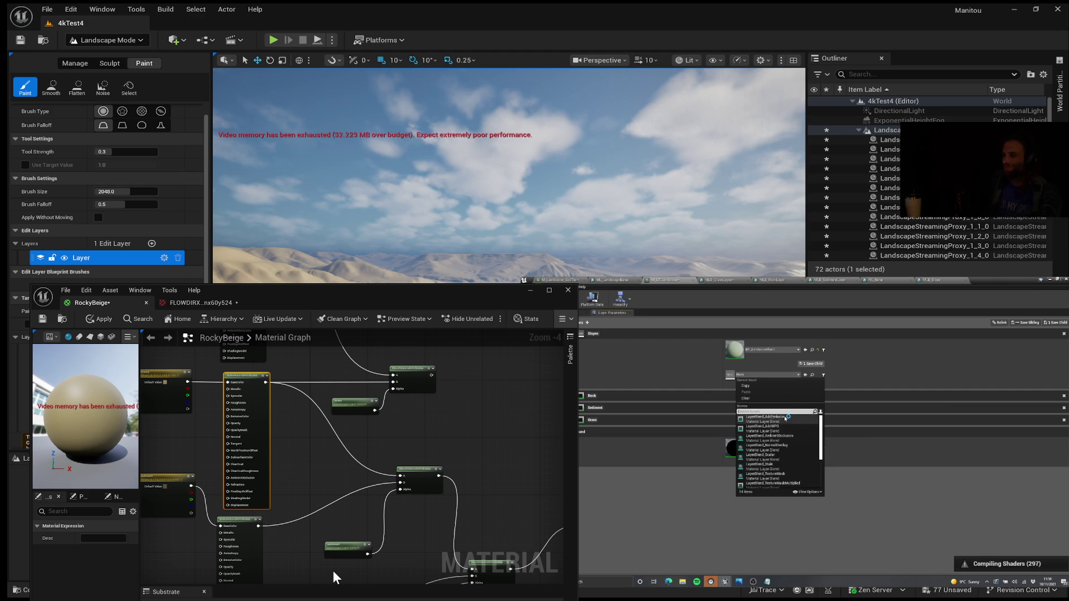
left_click(771, 419)
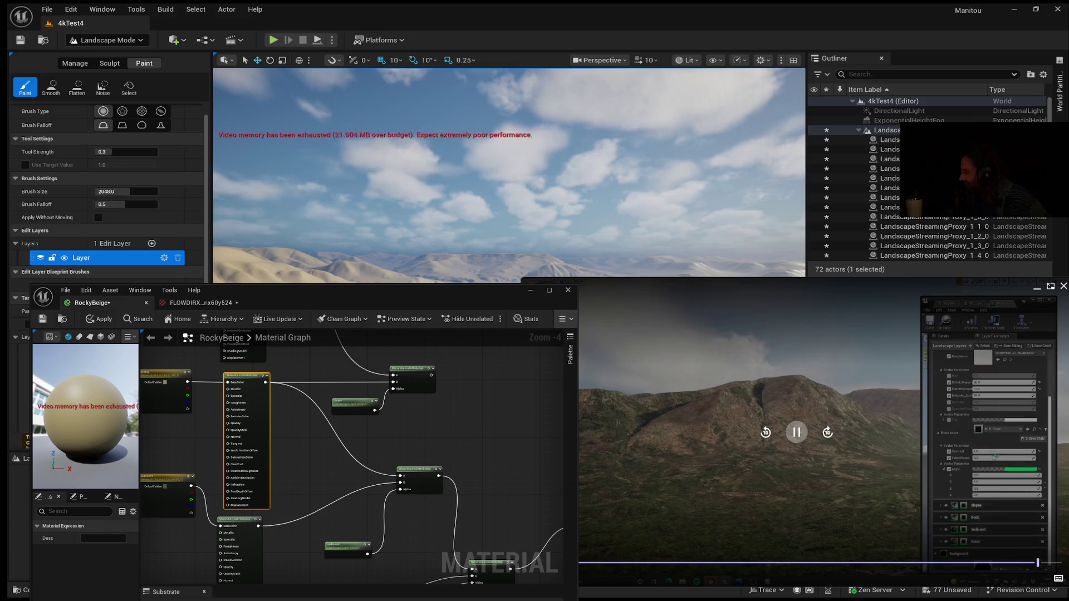
left_click(796, 432)
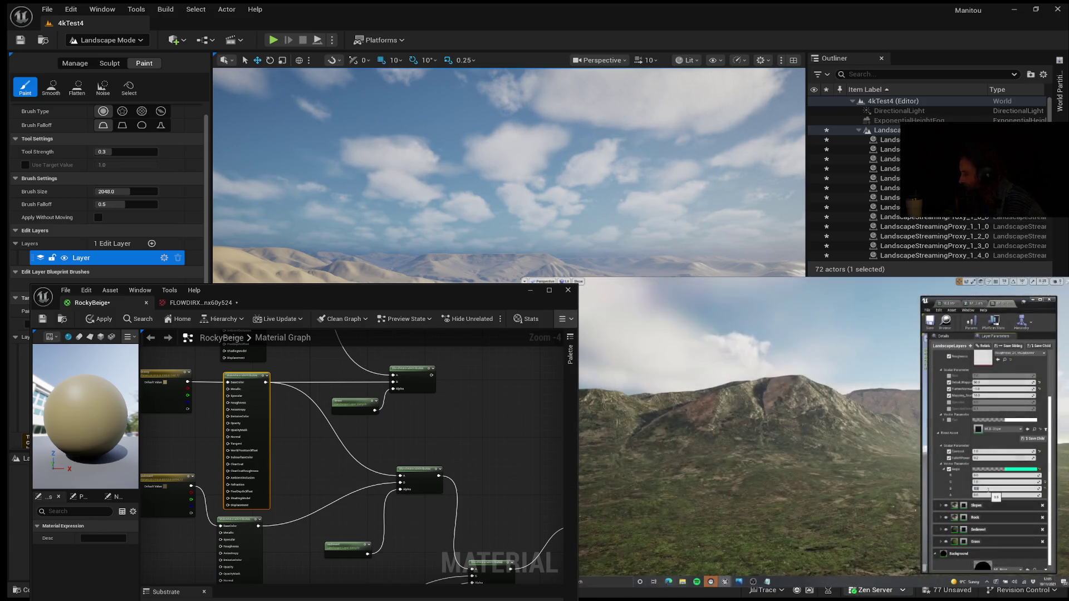
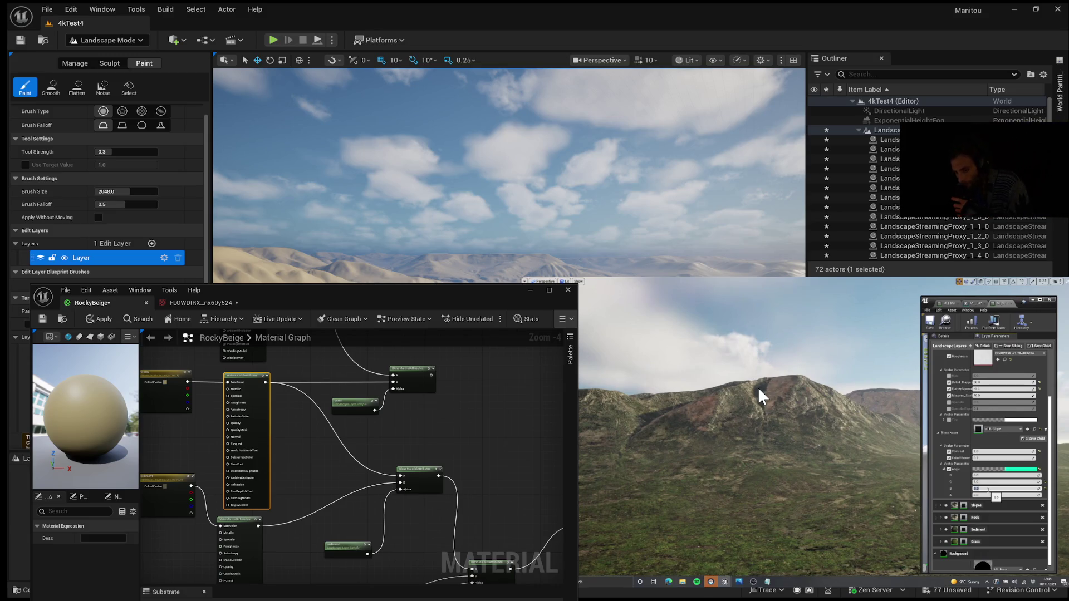
- Pause, restart and resume the mountain reference video to reach the wider eroded brown hill view
left_click(757, 387)
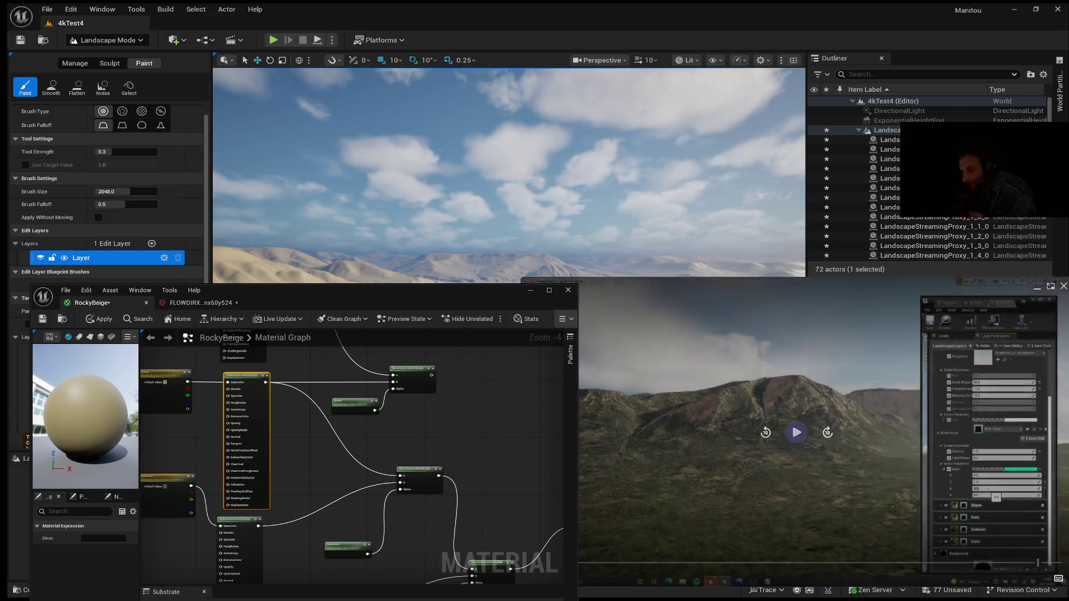
left_click(795, 421)
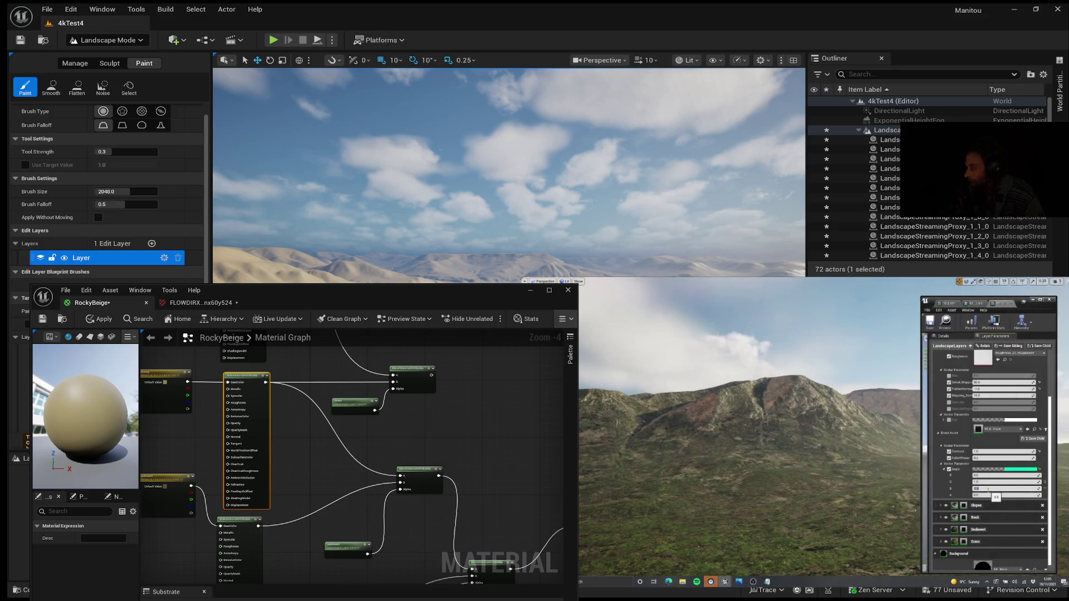
mouse_move(724, 423)
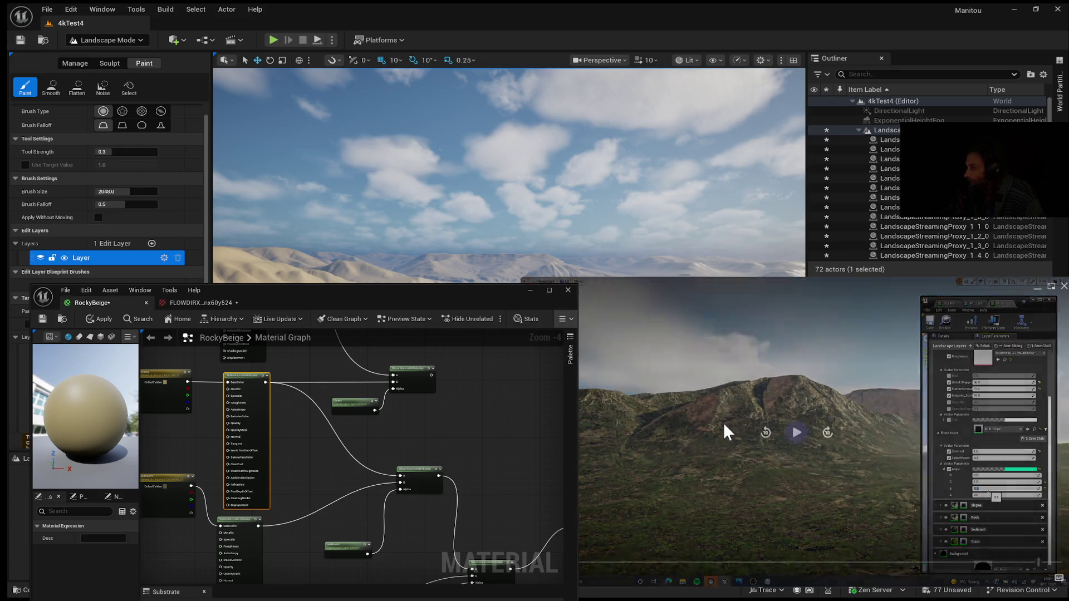
left_click(796, 432)
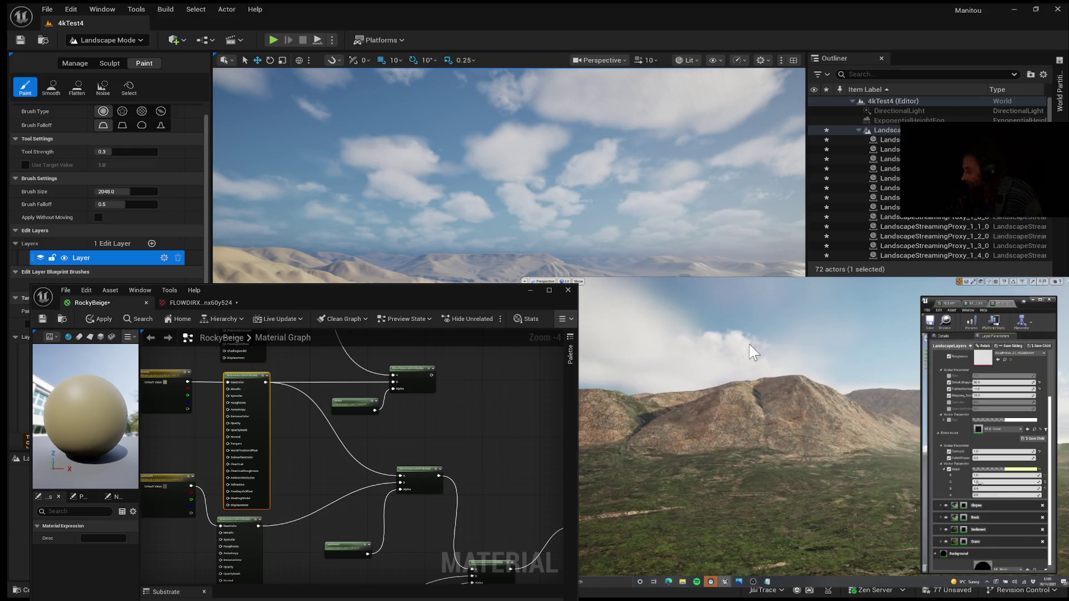
mouse_move(745, 348)
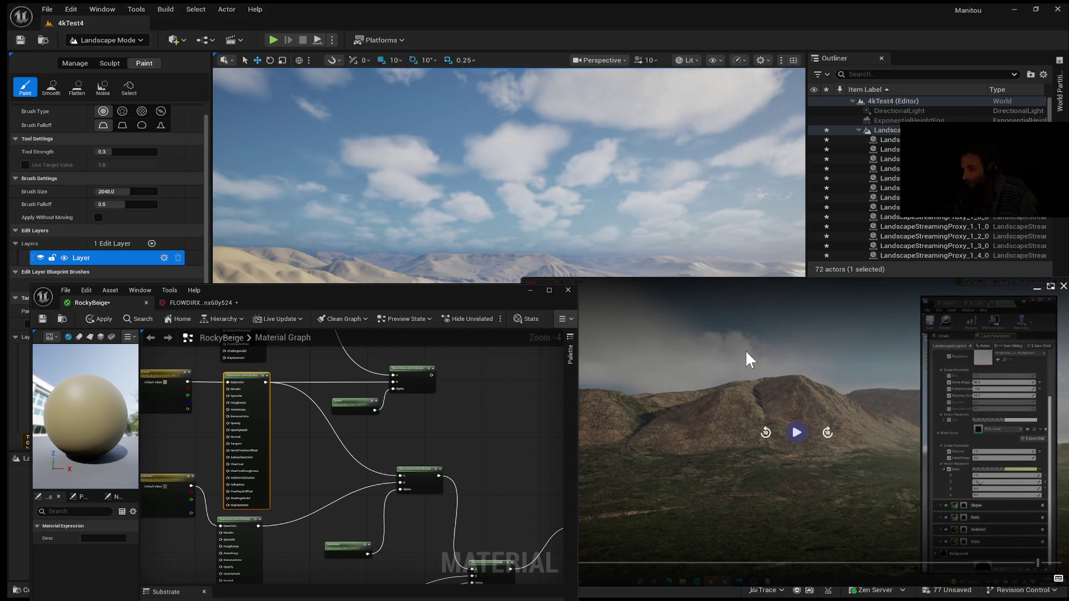
left_click(663, 335)
left_click(797, 432)
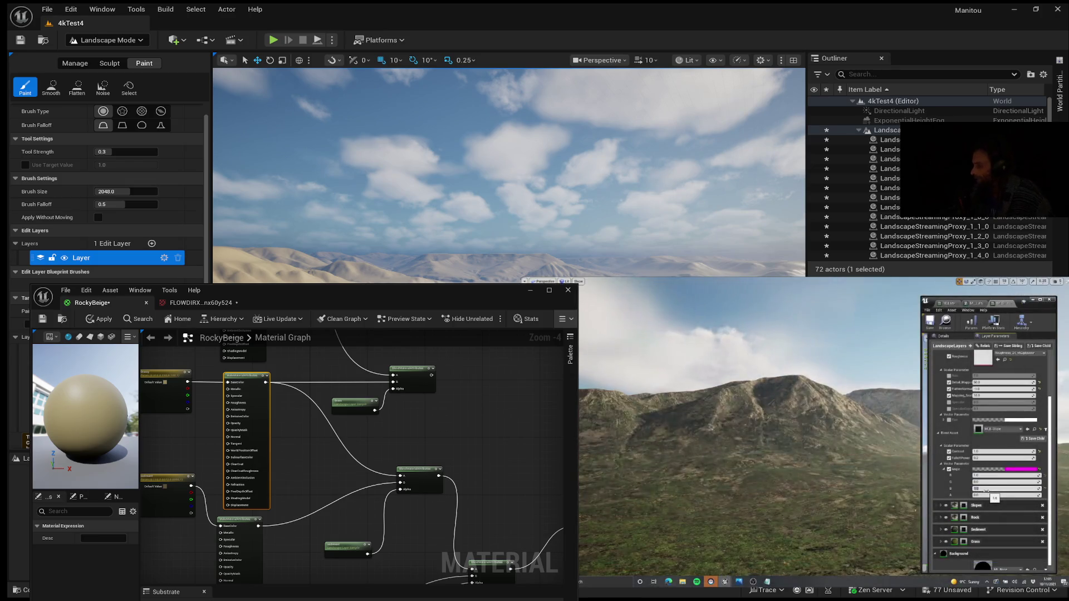
- Let the reference clip run until it reaches the low flyover of the beige, rock-streaked mountain
mouse_move(873, 390)
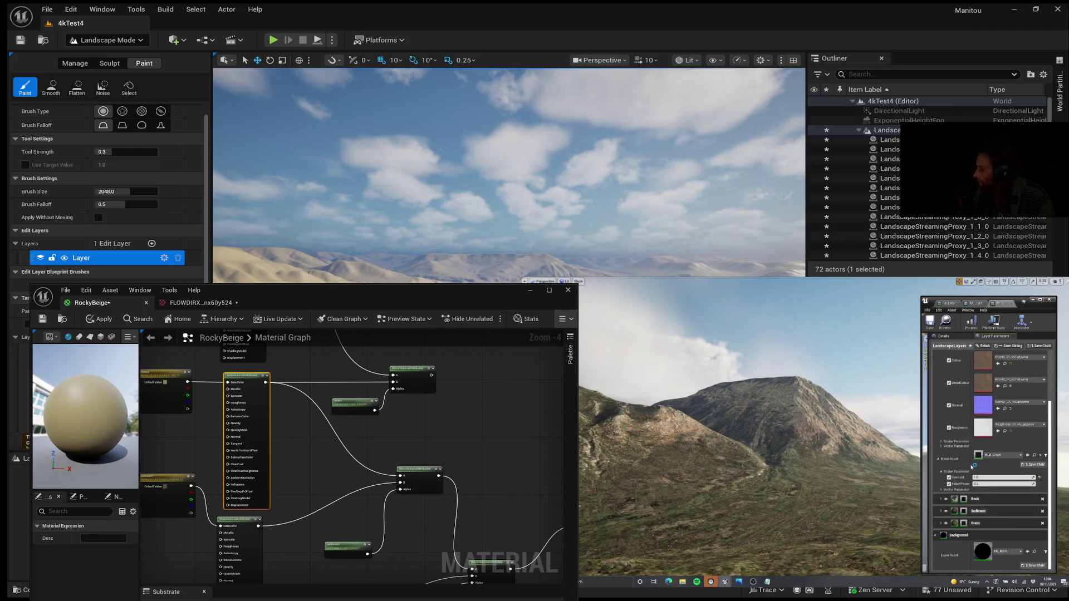
mouse_move(888, 523)
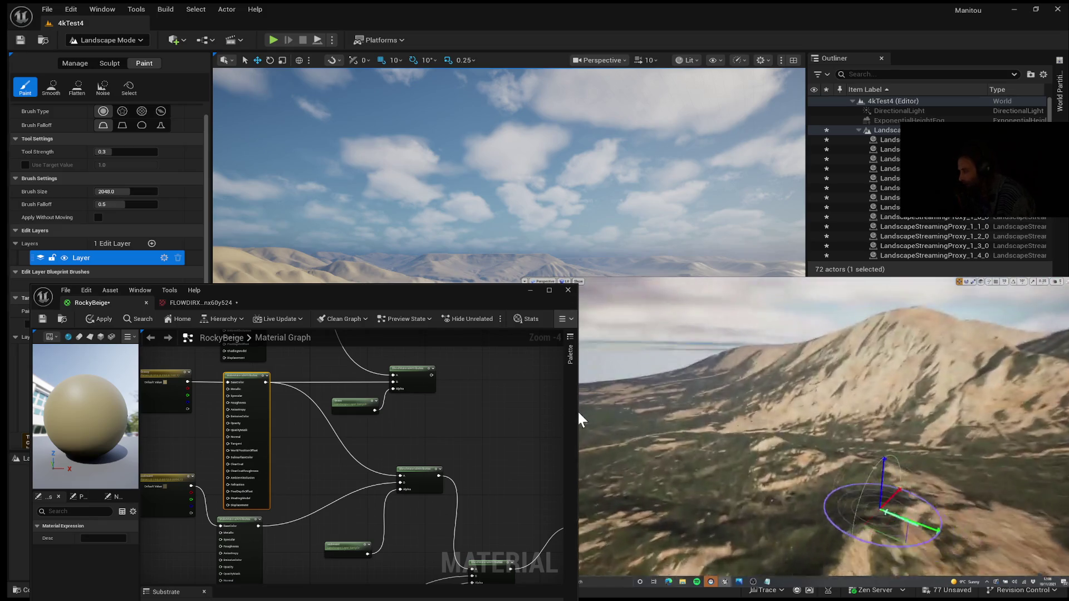
mouse_move(941, 445)
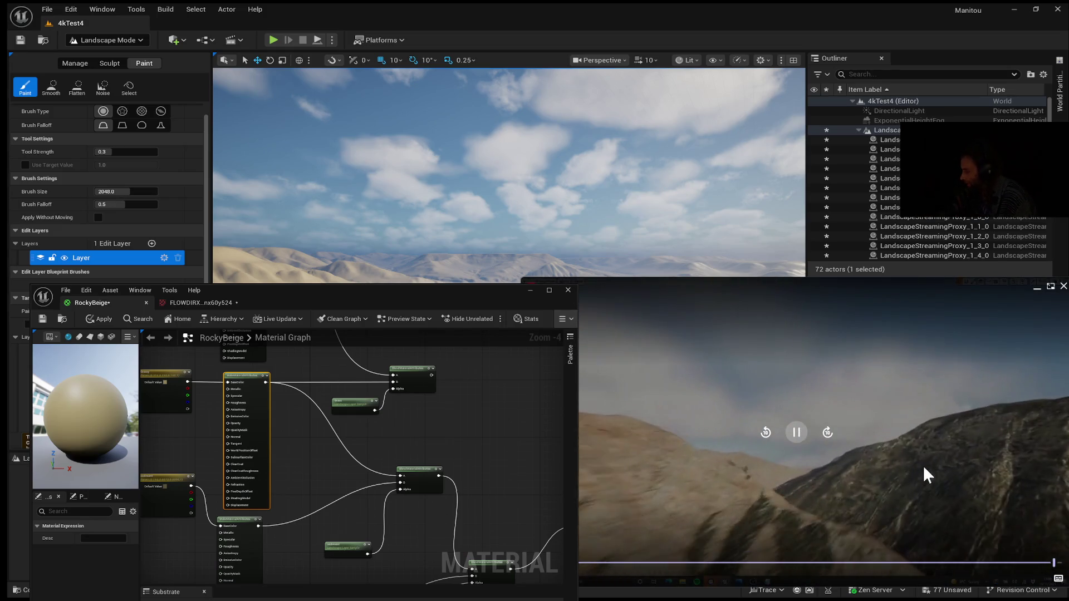
- Pause the reference video on the beige rocky slope and clear the player overlay
left_click(796, 433)
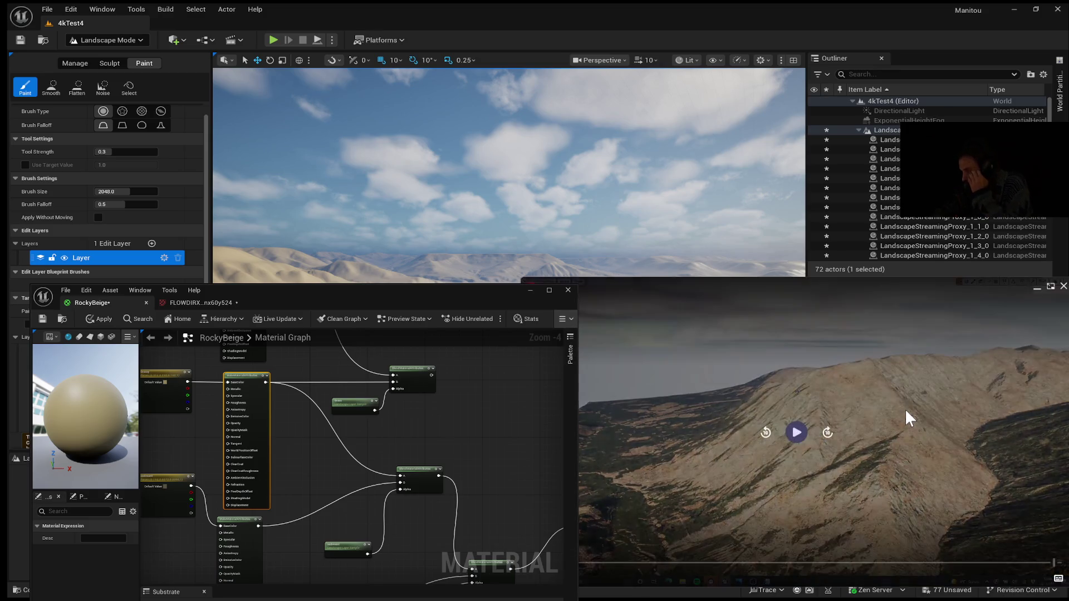
left_click(641, 376)
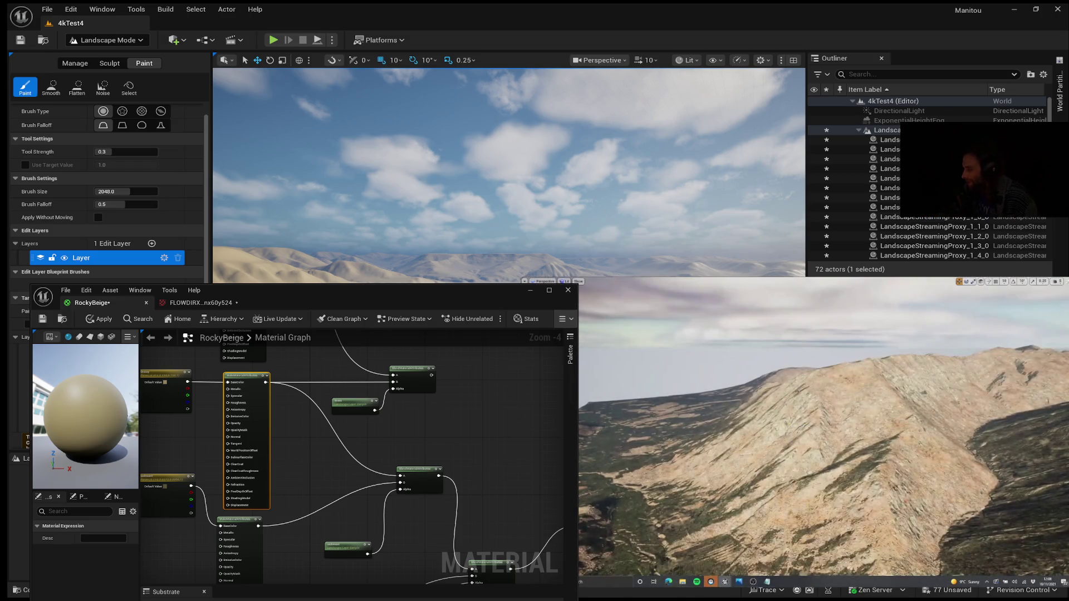
- Study the paused rocky ridge frame, toggle play/pause, then resume the mountain footage
mouse_move(639, 501)
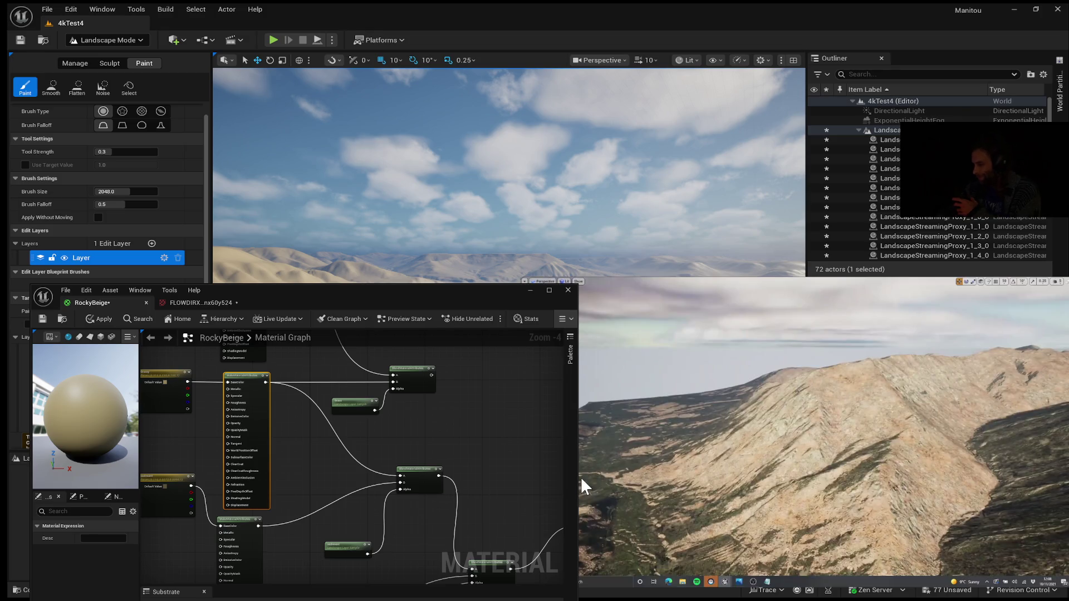
mouse_move(580, 477)
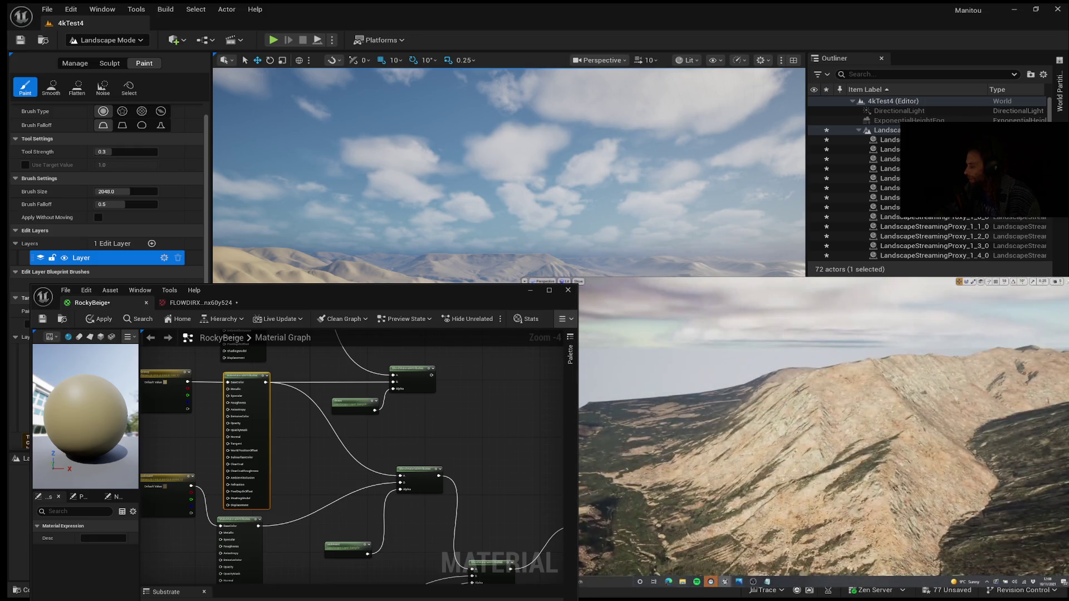
mouse_move(827, 437)
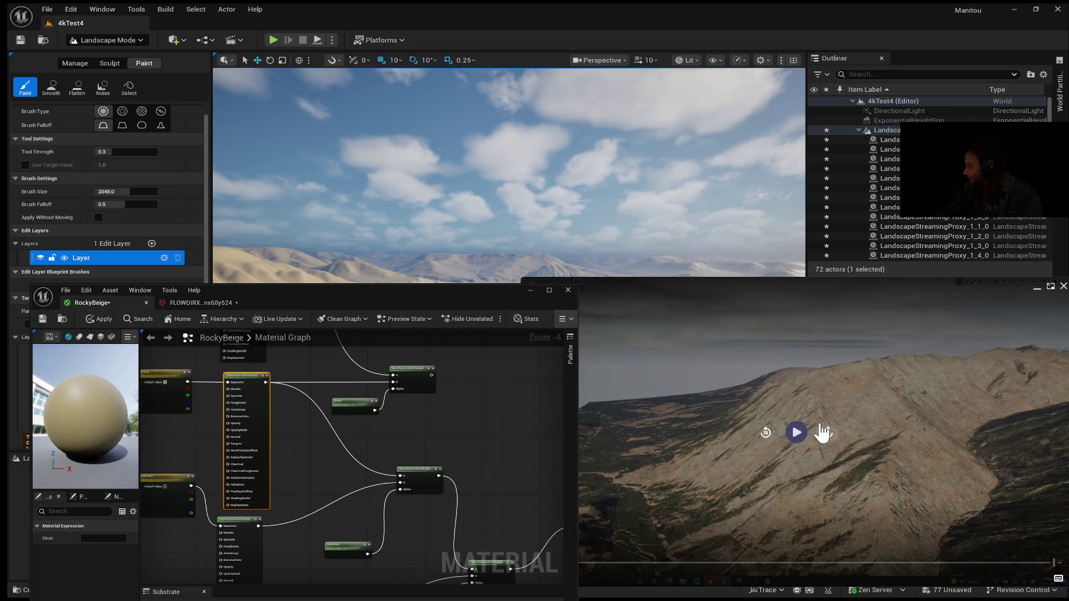
left_click(797, 433)
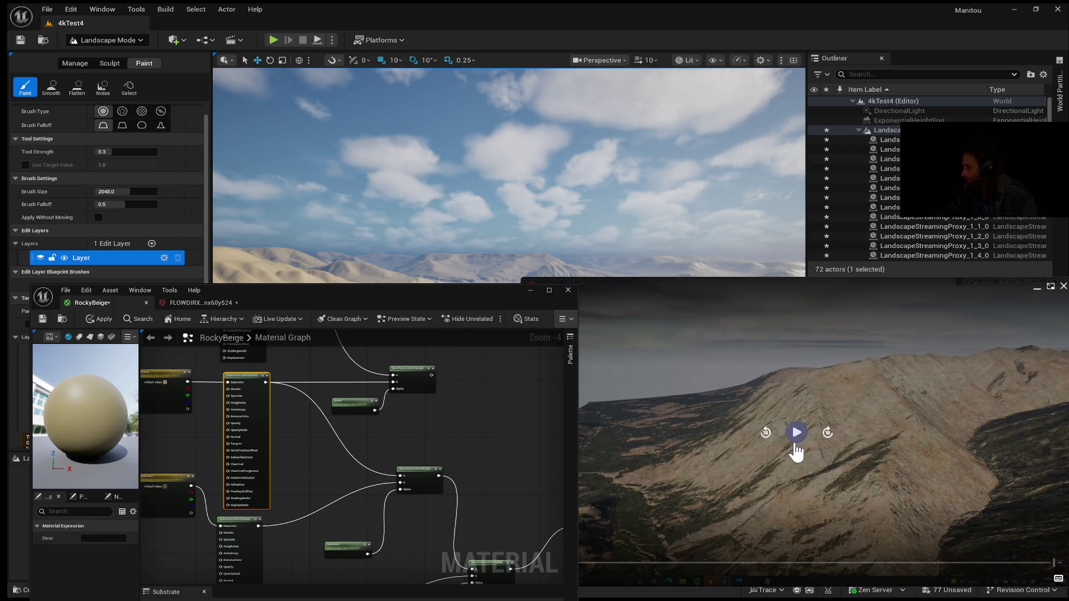
left_click(797, 433)
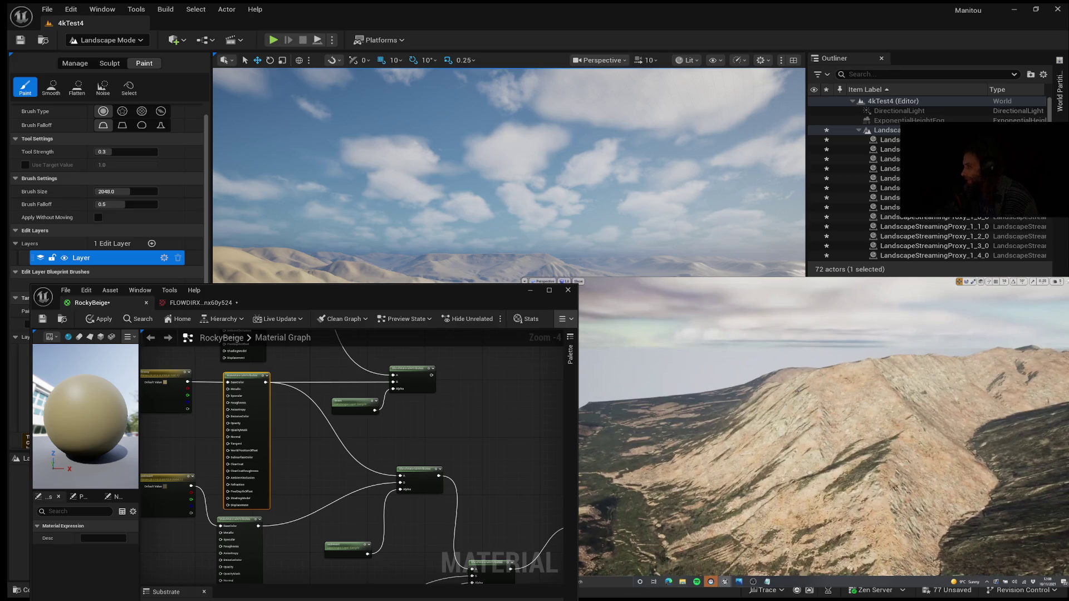
mouse_move(809, 427)
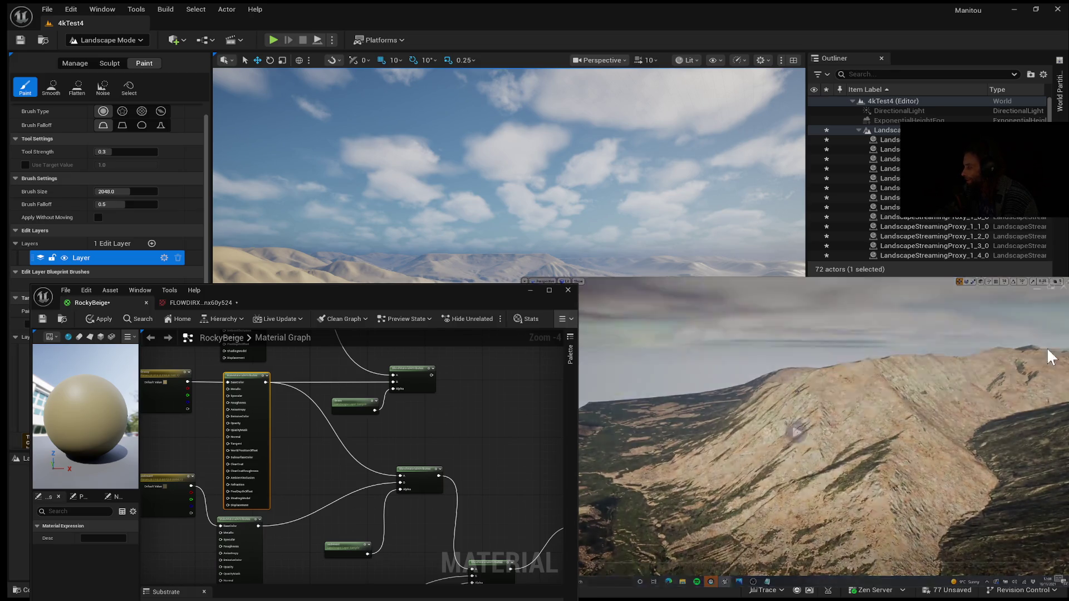
left_click(809, 428)
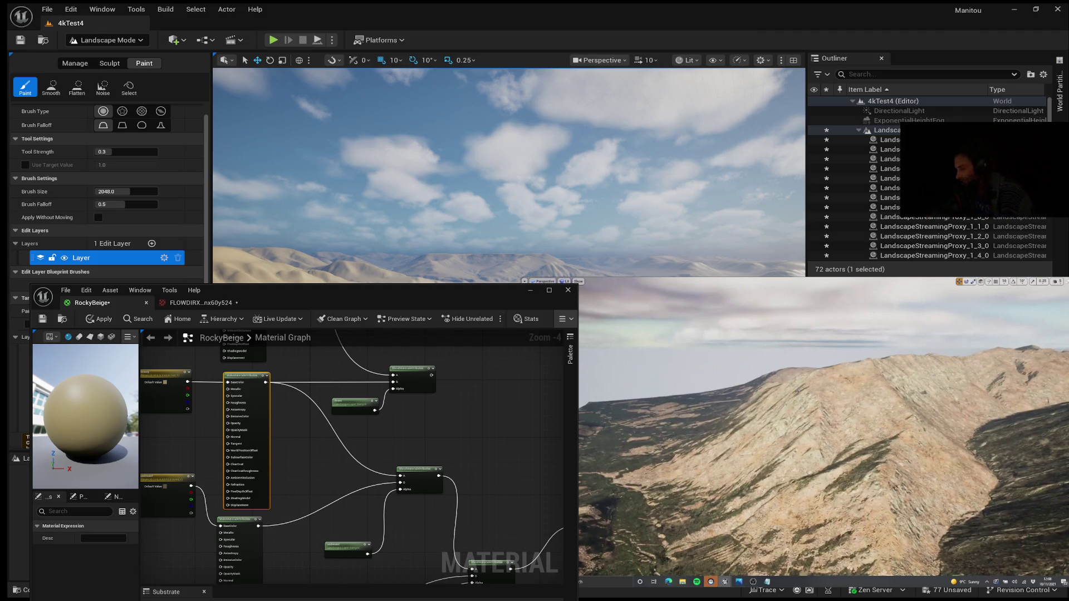
mouse_move(661, 540)
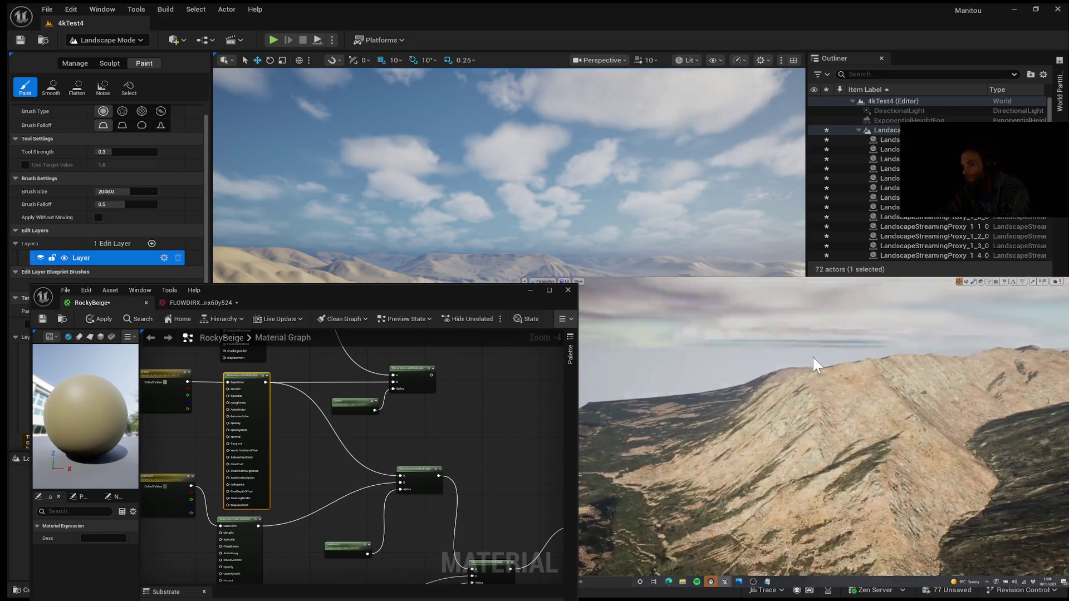
mouse_move(809, 398)
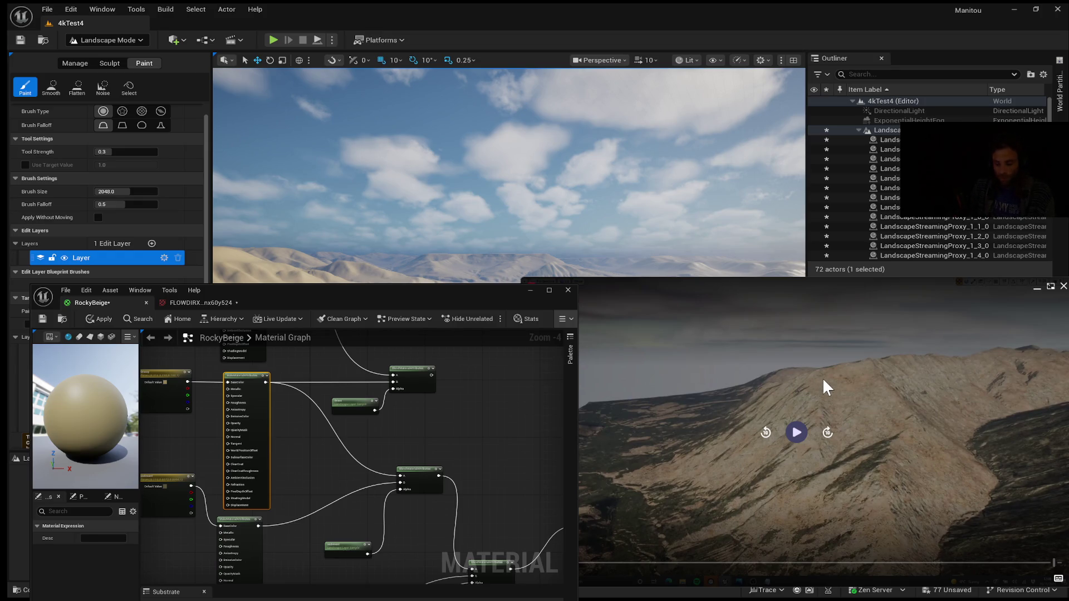
- Resume the paused mountain footage until it shows twin beige, rock-streaked peaks
left_click(823, 378)
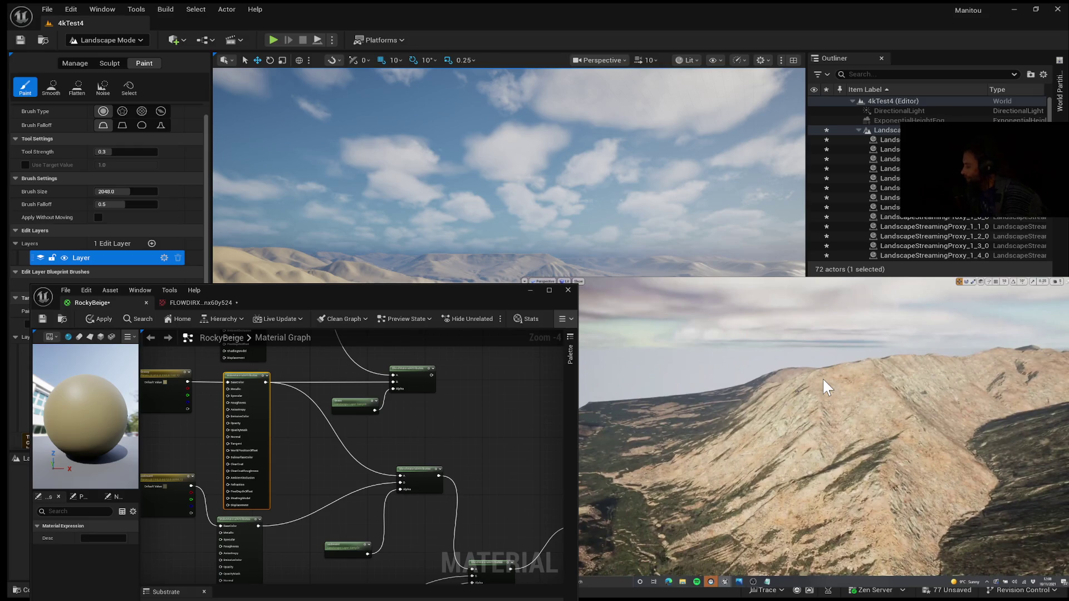
left_click(796, 434)
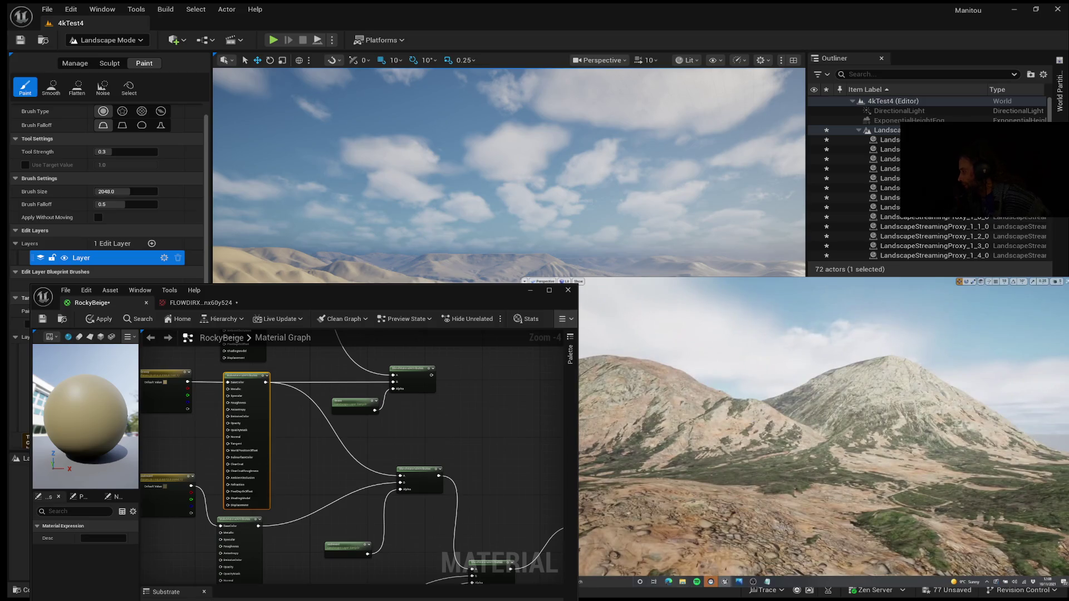
- Compare the RockyBeige landscape with the flyover footage, pausing and resuming it, then bring up the Defra map
mouse_move(870, 515)
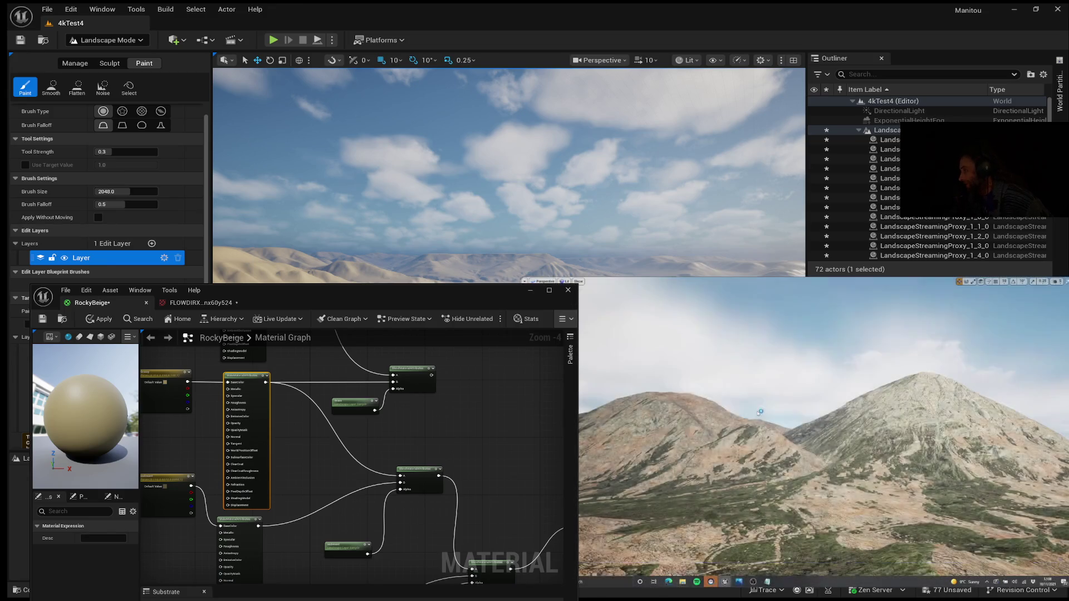
mouse_move(829, 404)
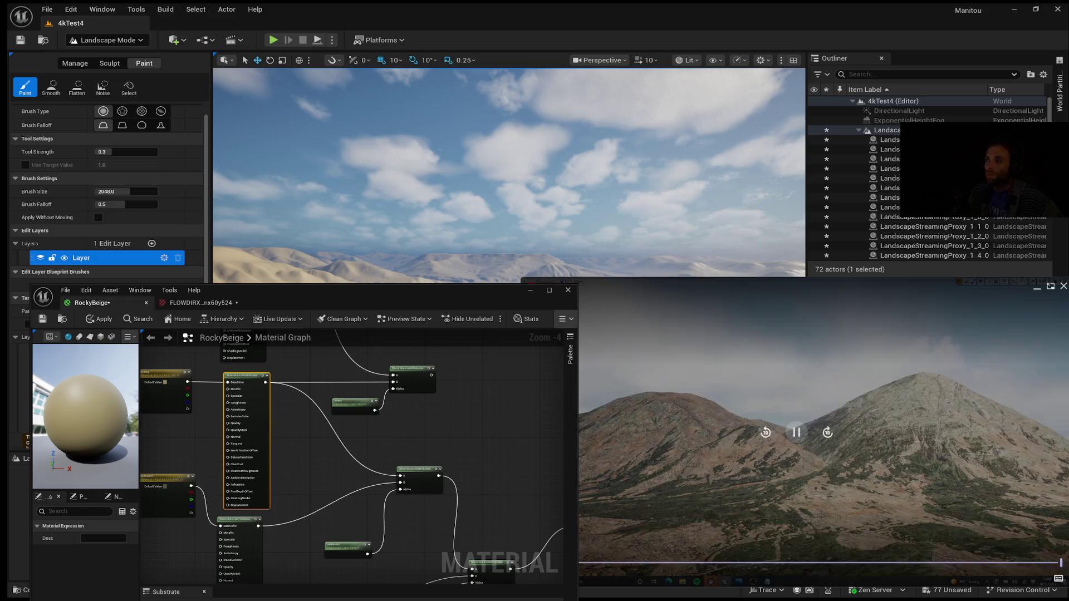
mouse_move(670, 480)
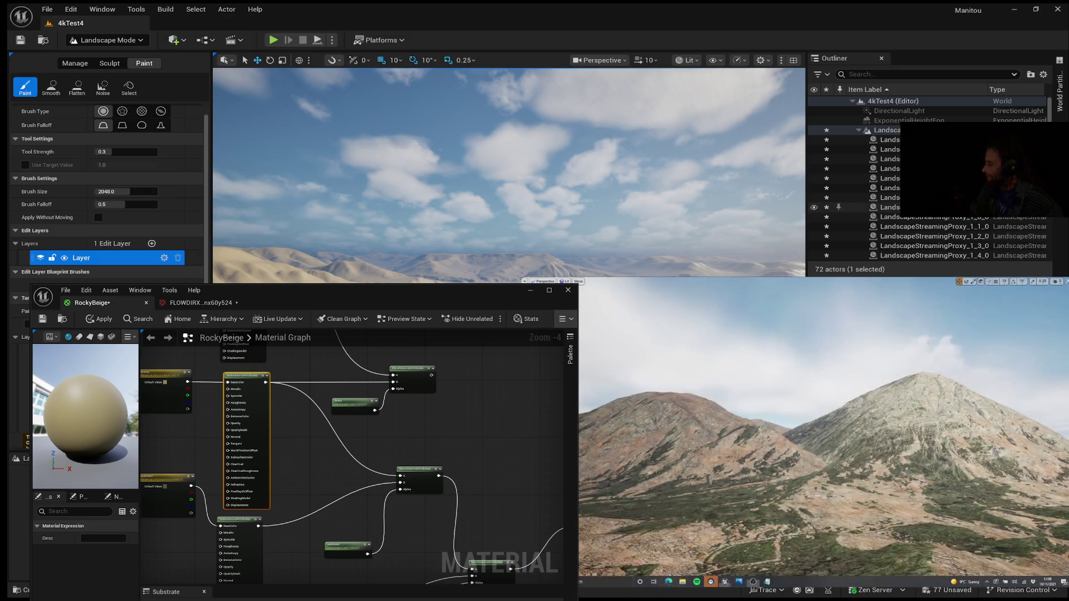
mouse_move(861, 392)
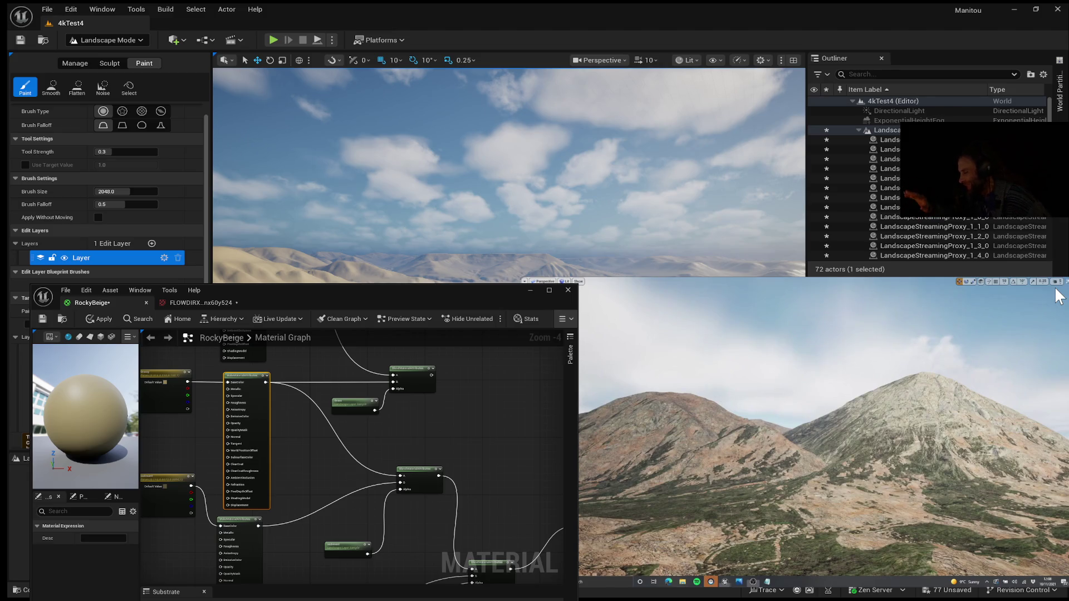
mouse_move(726, 426)
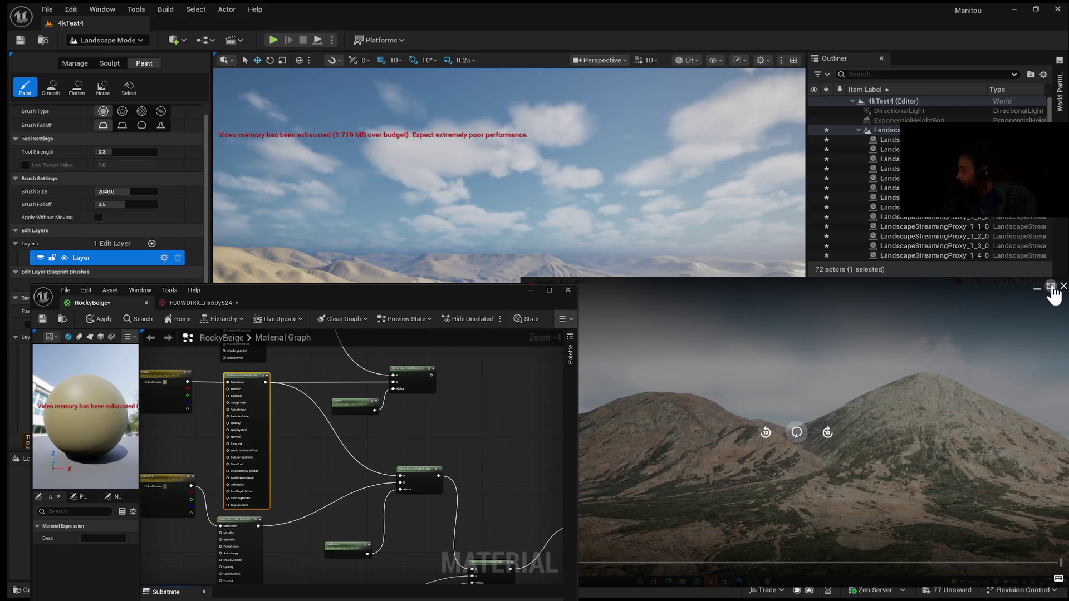
left_click(1051, 287)
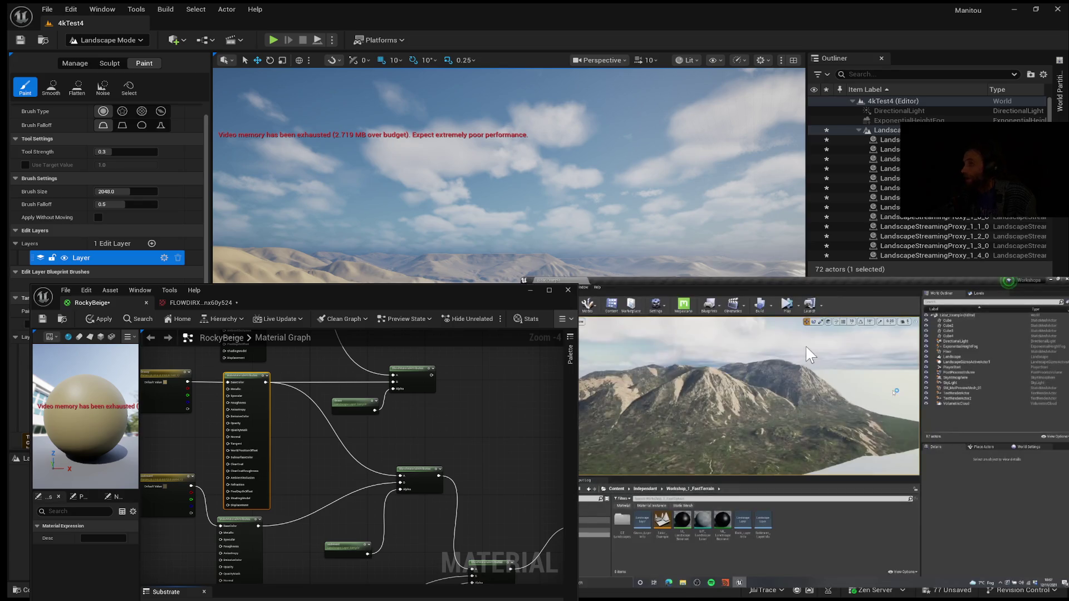
left_click(806, 346)
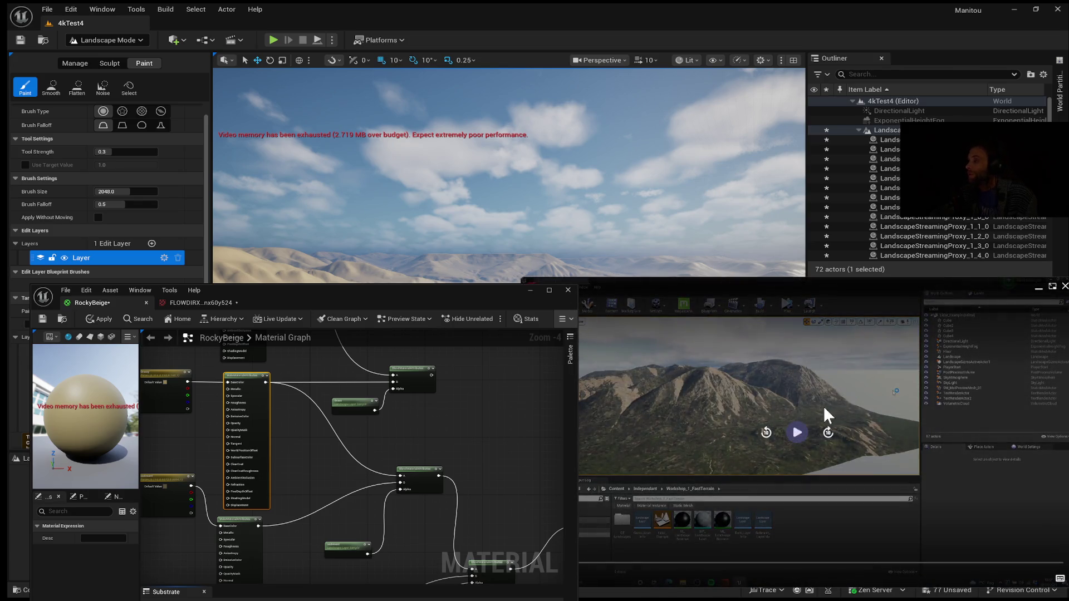
left_click(798, 437)
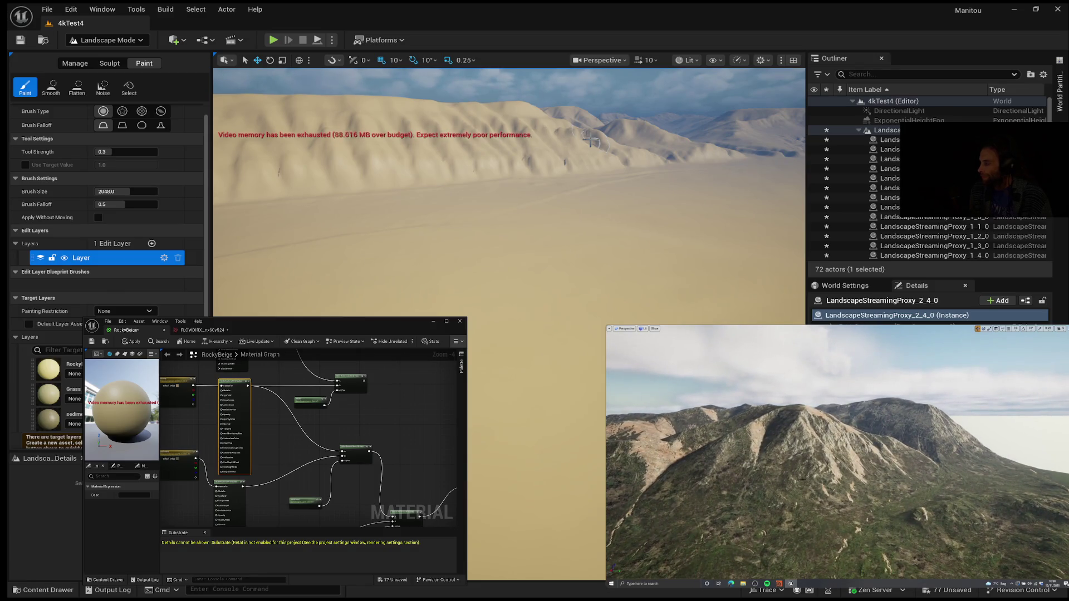
left_click(731, 584)
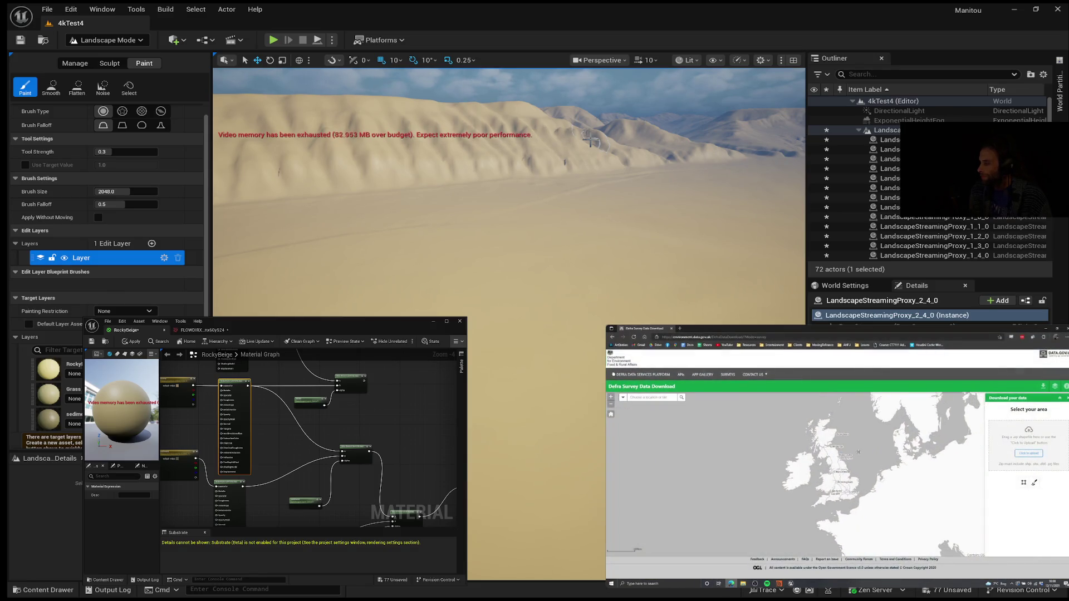
- Zoom the Defra survey map and pan it to centre the UK, then switch to the terrain video
scroll(852, 472, "up", 1)
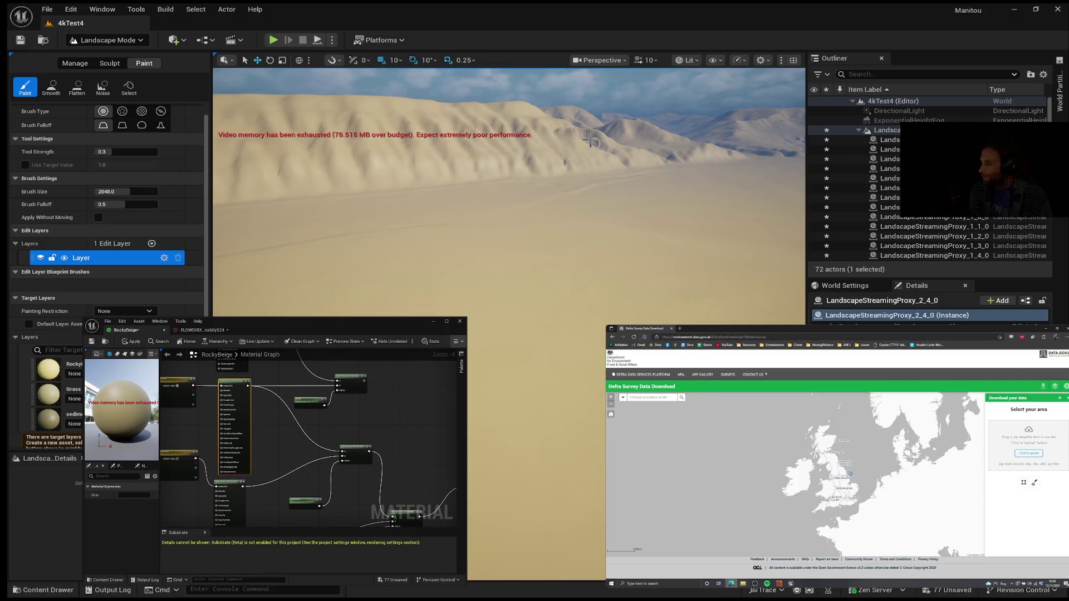
left_click_drag(855, 481, 836, 466)
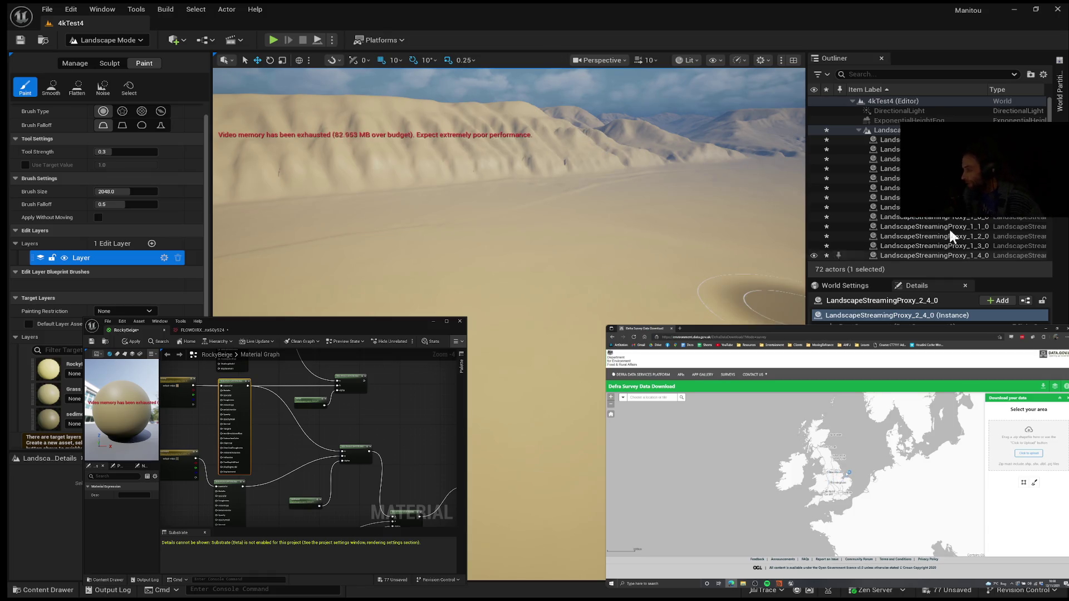
mouse_move(849, 466)
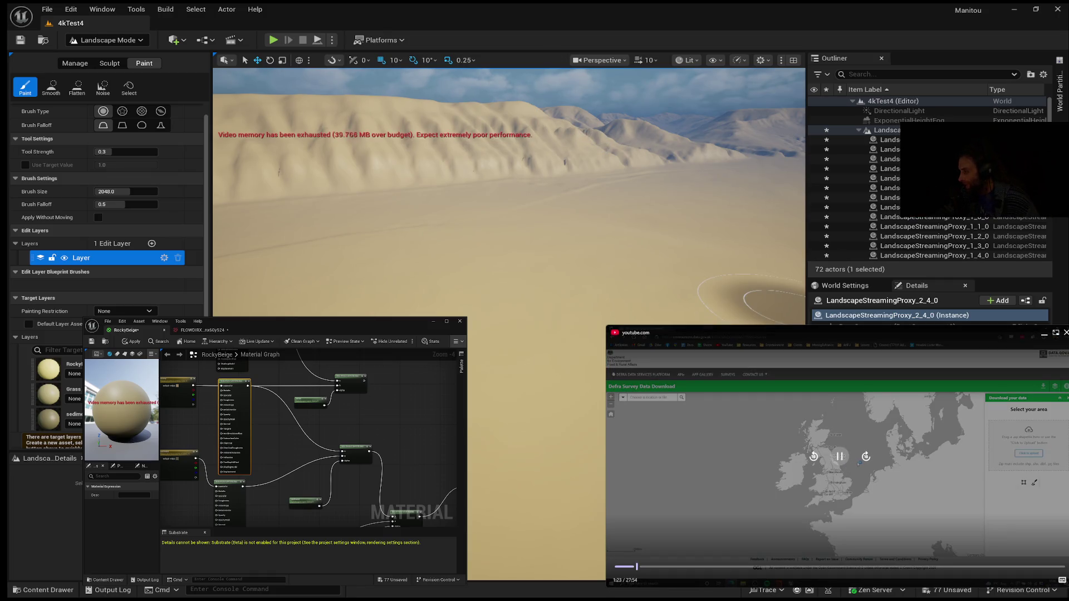
left_click(660, 567)
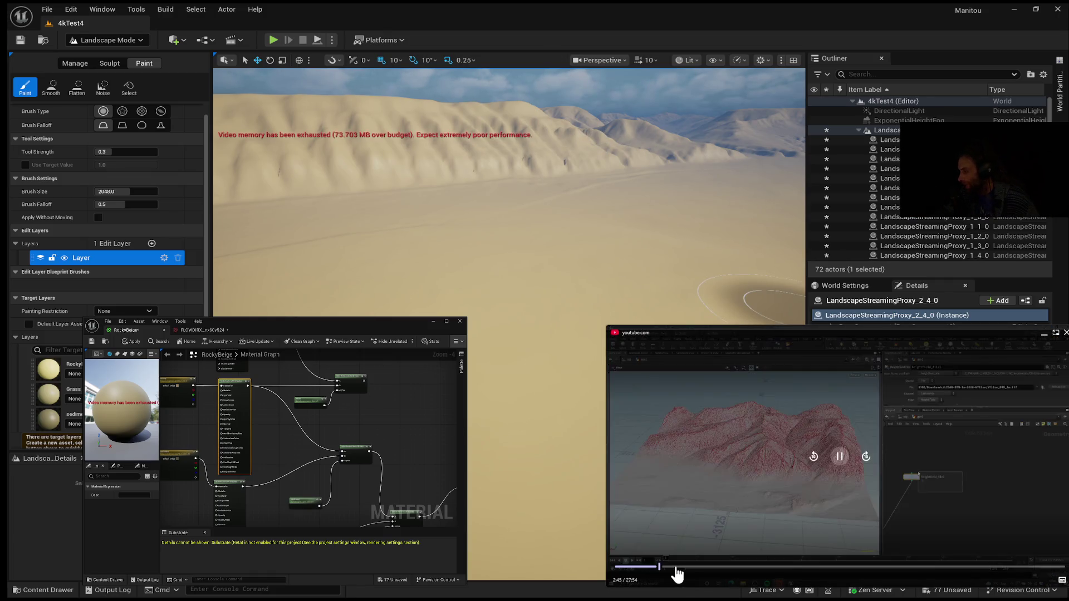
- Jump the Houdini heightfield tutorial to about 3:18, nudge it back slightly, then skip toward 3:51
left_click(668, 567)
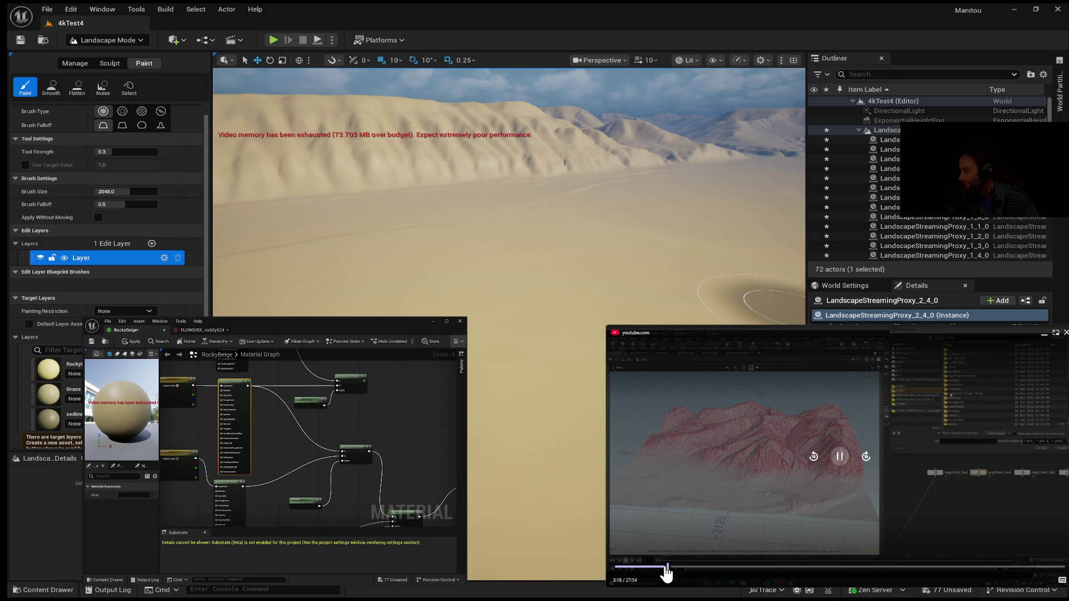
left_click_drag(668, 567, 664, 567)
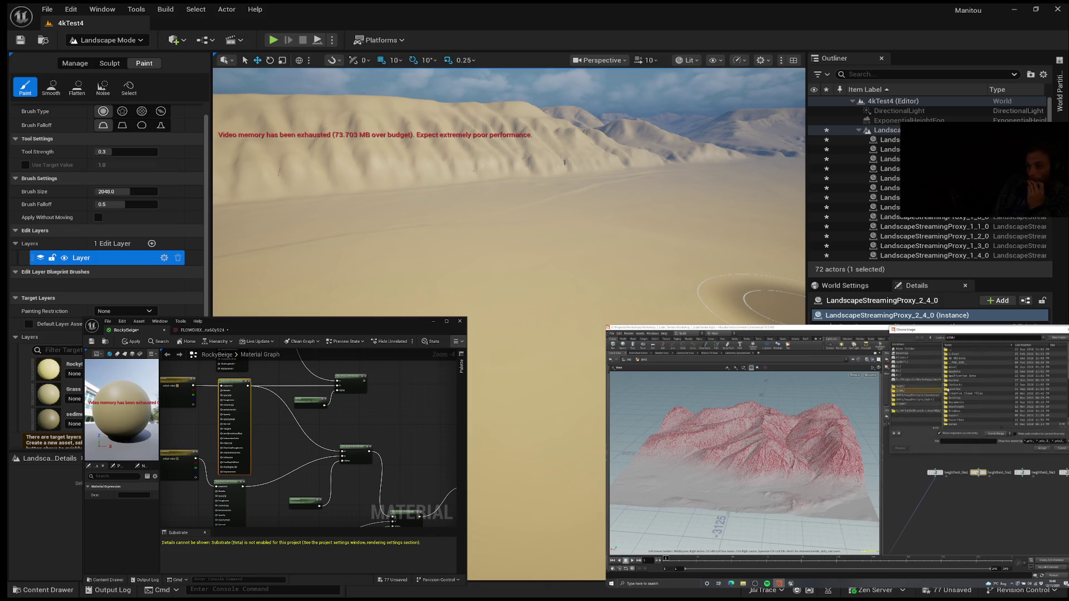
mouse_move(914, 369)
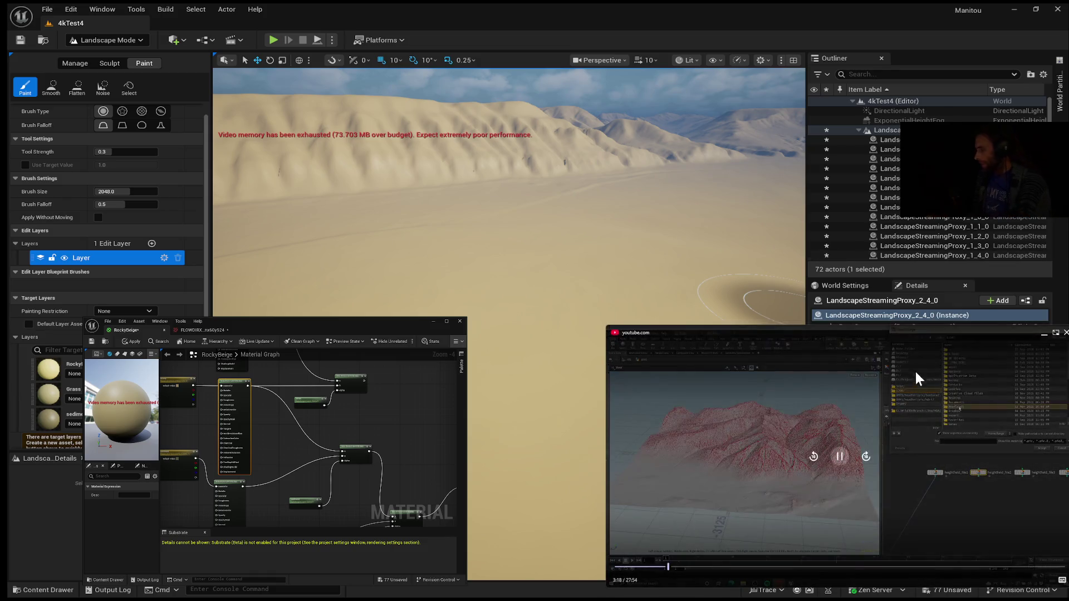
left_click(677, 567)
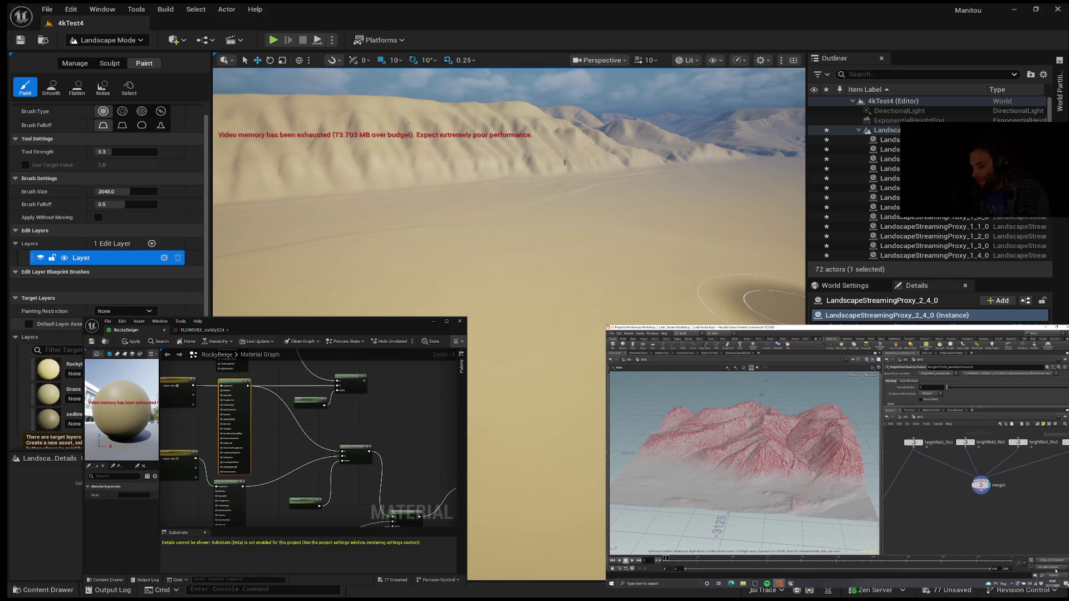
- Watch the tutorial from about 3:51 as heightfield nodes are wired into a merge node
mouse_move(838, 457)
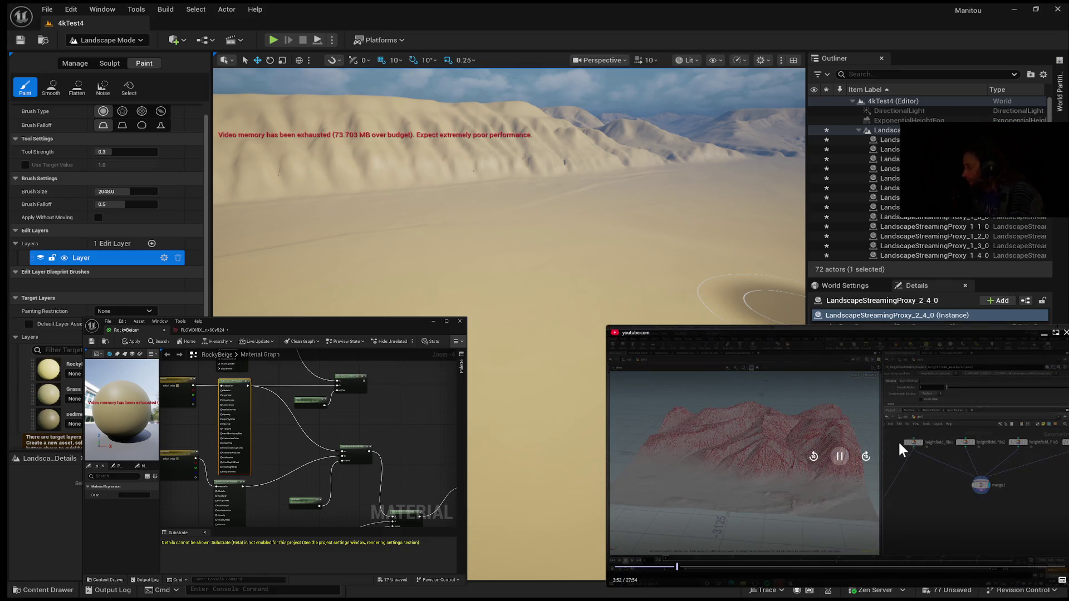
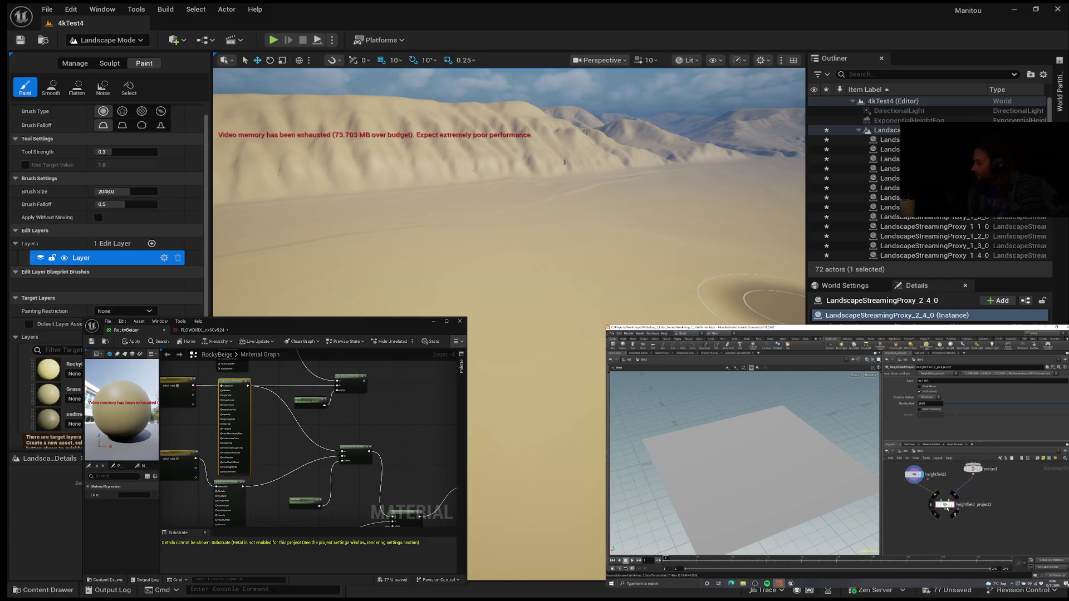
- Reveal the corner YouTube player's controls and use its buttons on the Houdini heightfield tutorial
mouse_move(759, 572)
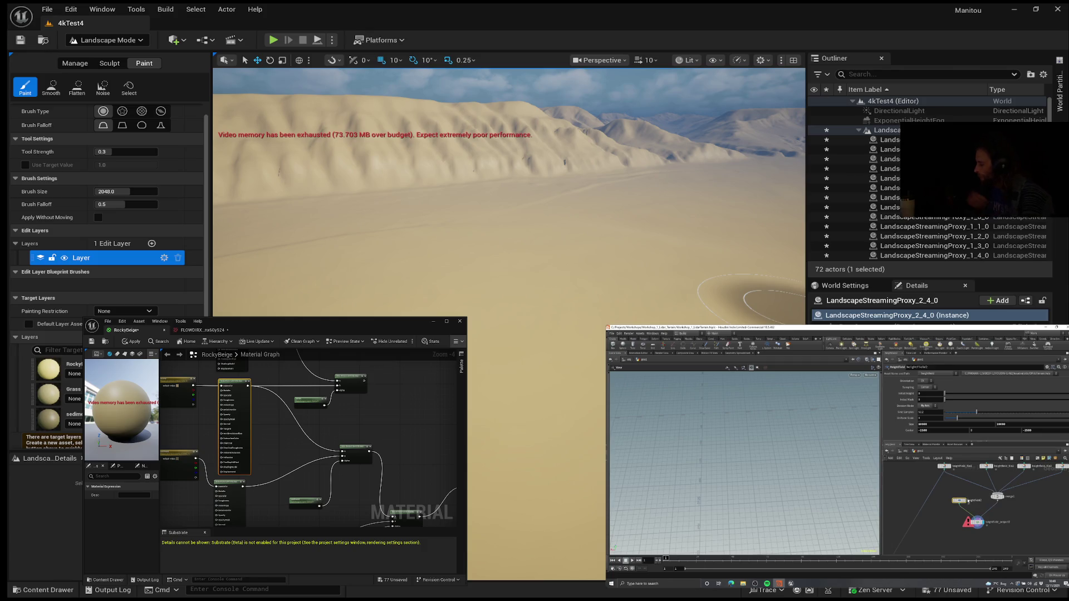
scroll(958, 500, "up", 3)
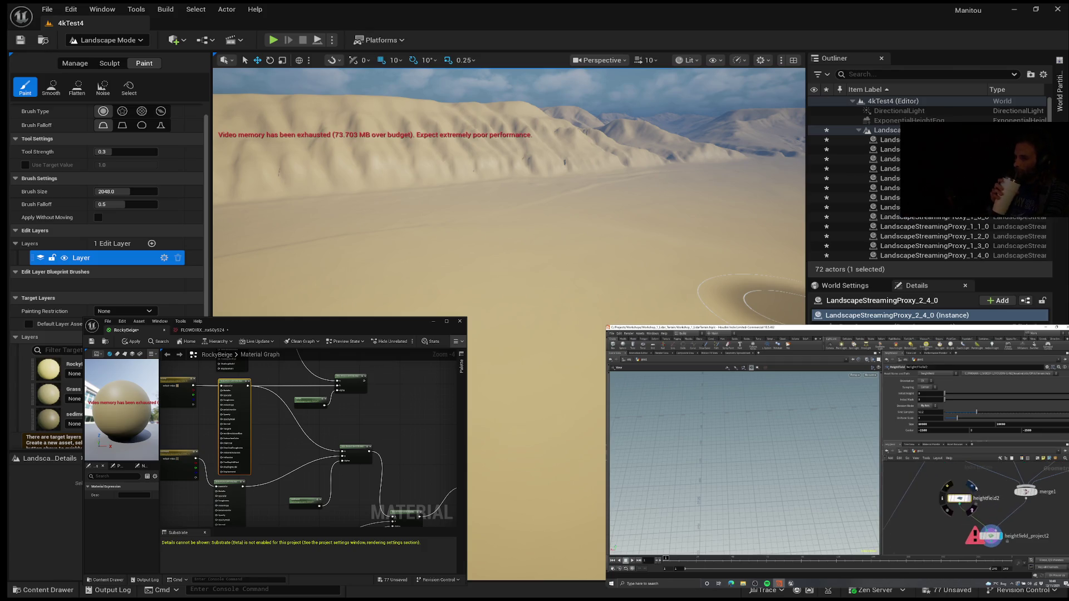
left_click(972, 485)
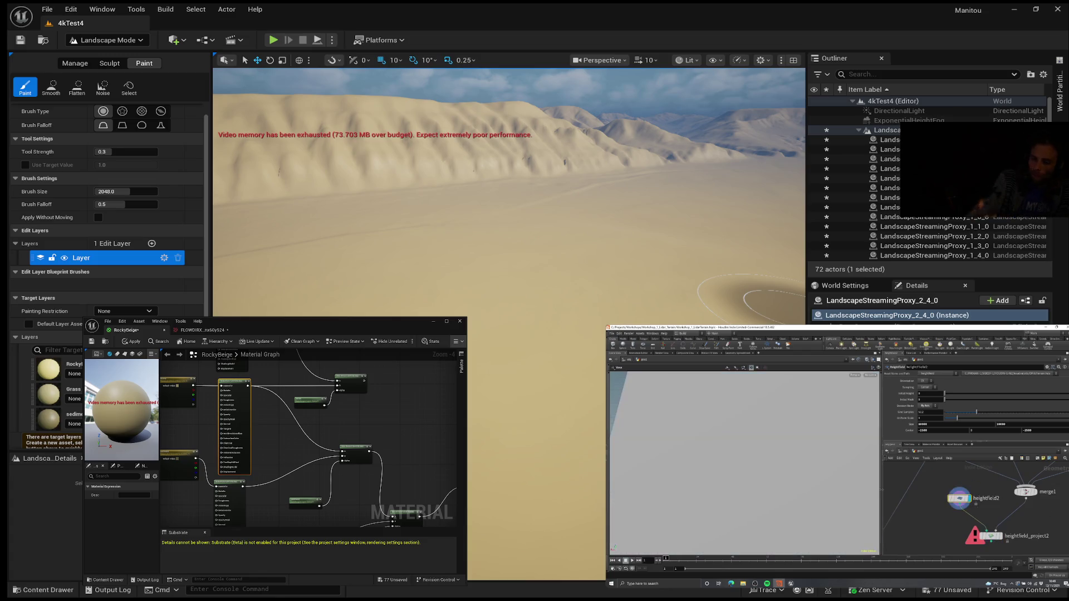
key("h")
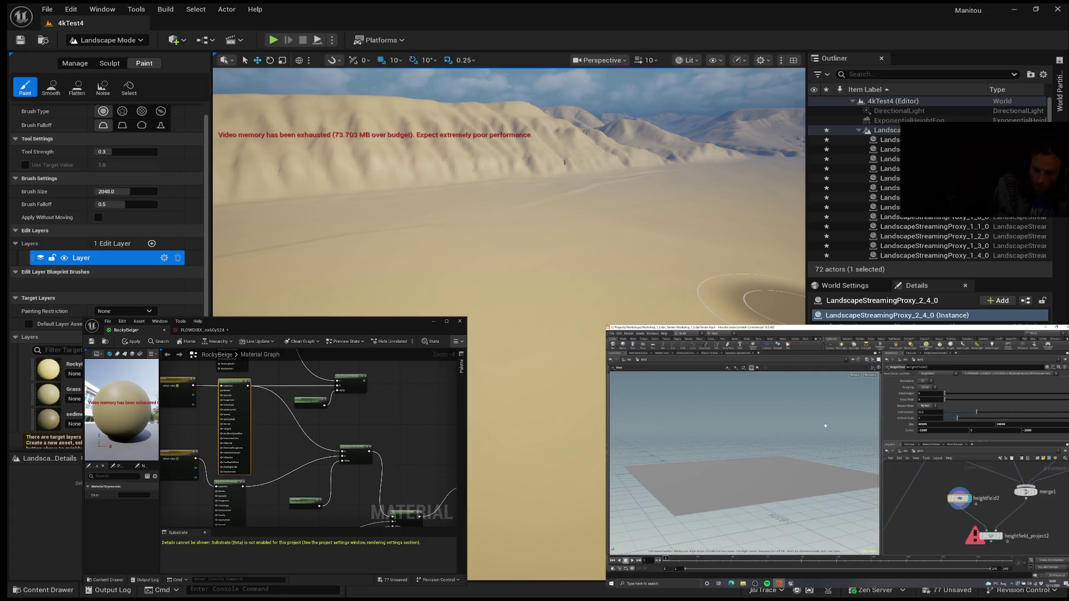
scroll(785, 461, "up", 3)
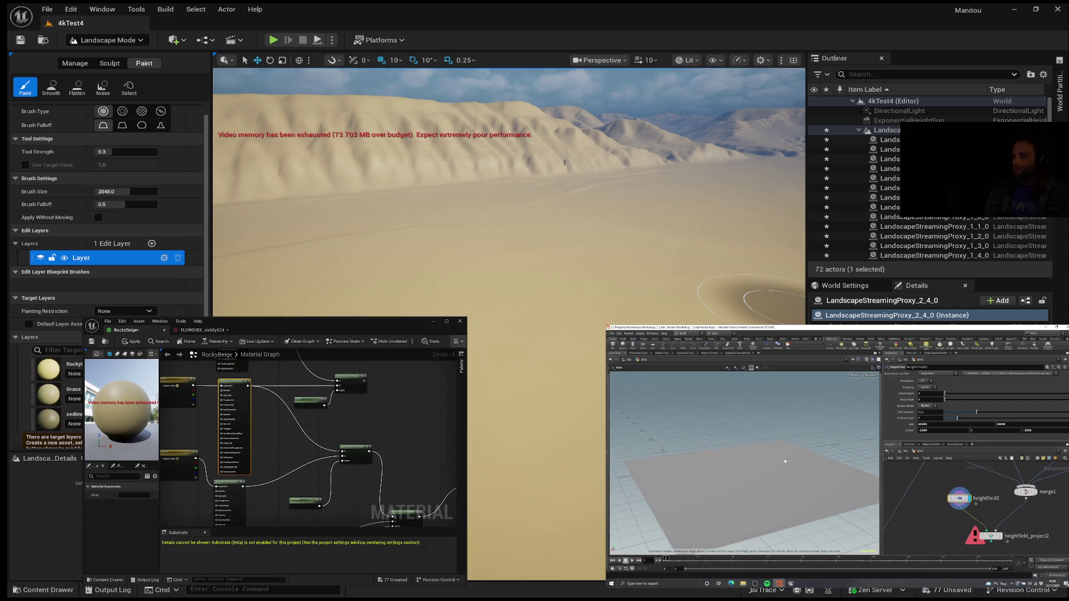
left_click(943, 499)
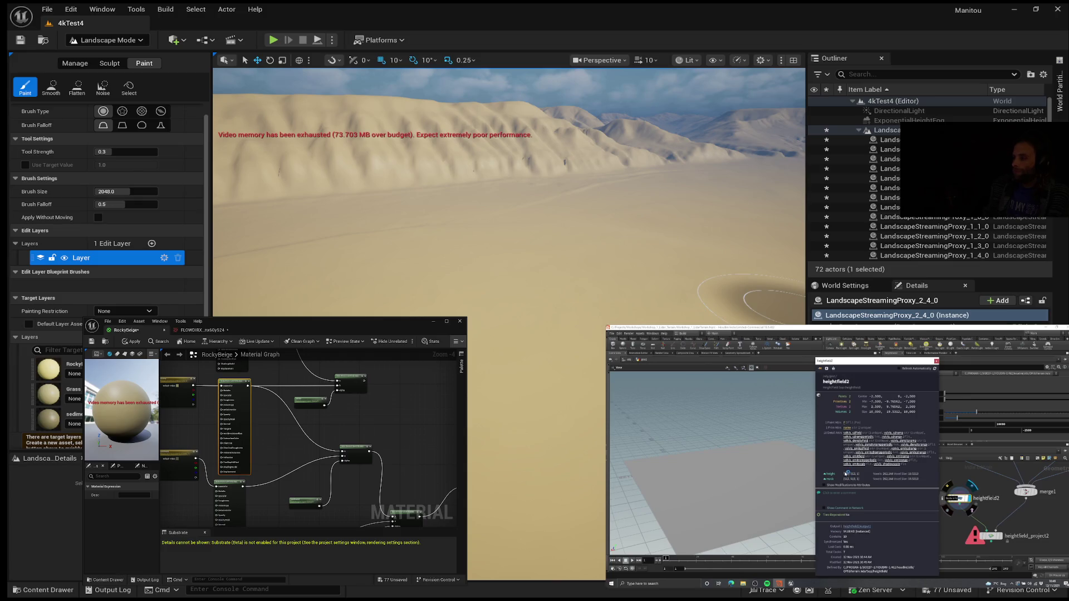
left_click(958, 499)
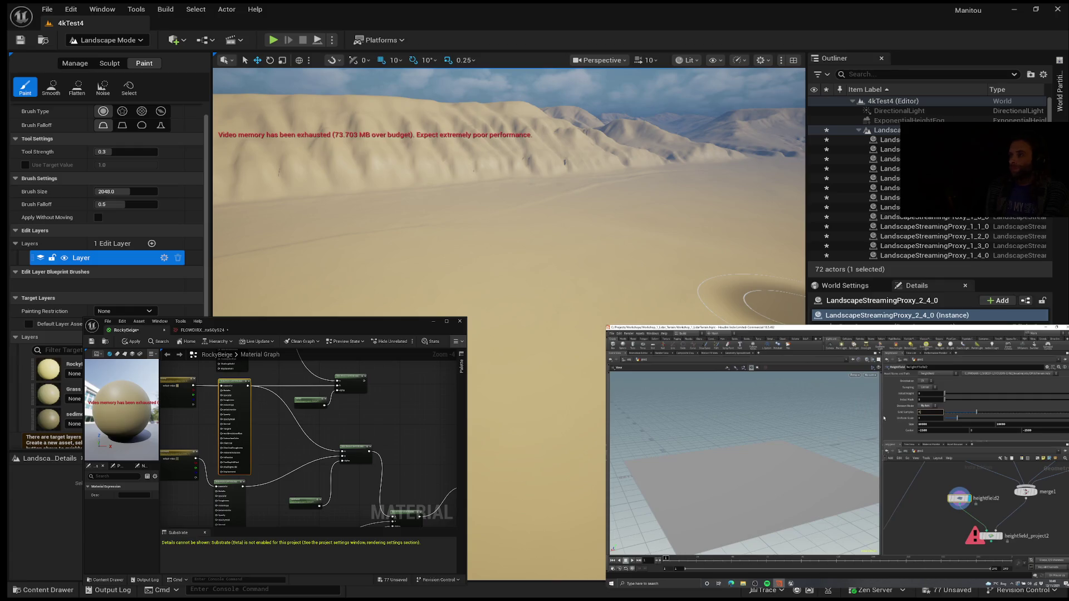
- Adjust the corner player's playback so the tutorial reaches 12:37 of 27:54
scroll(940, 472, "down", 1)
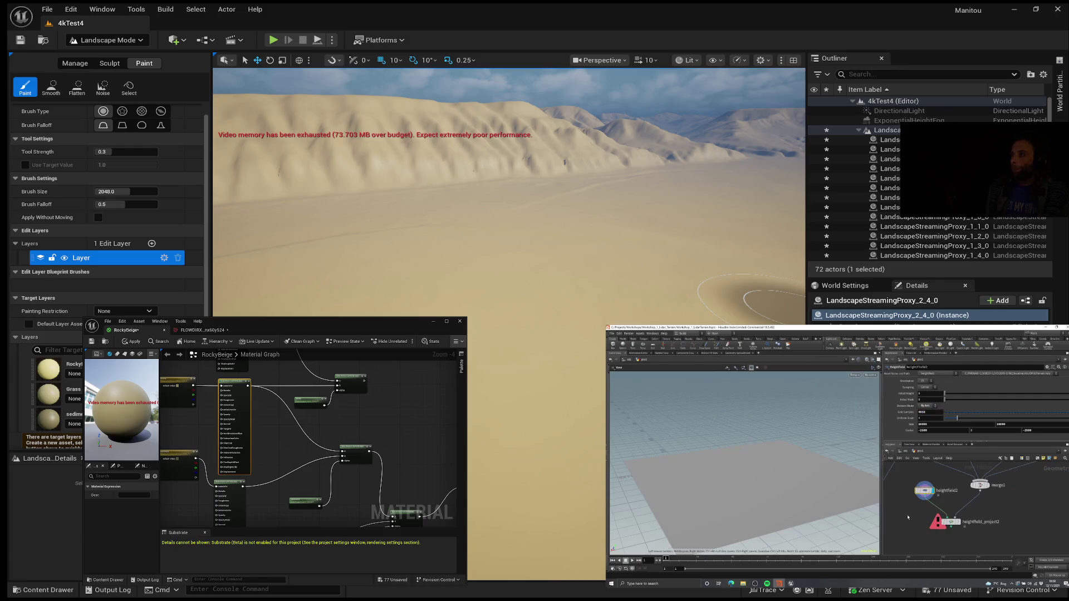
scroll(954, 493, "down", 1)
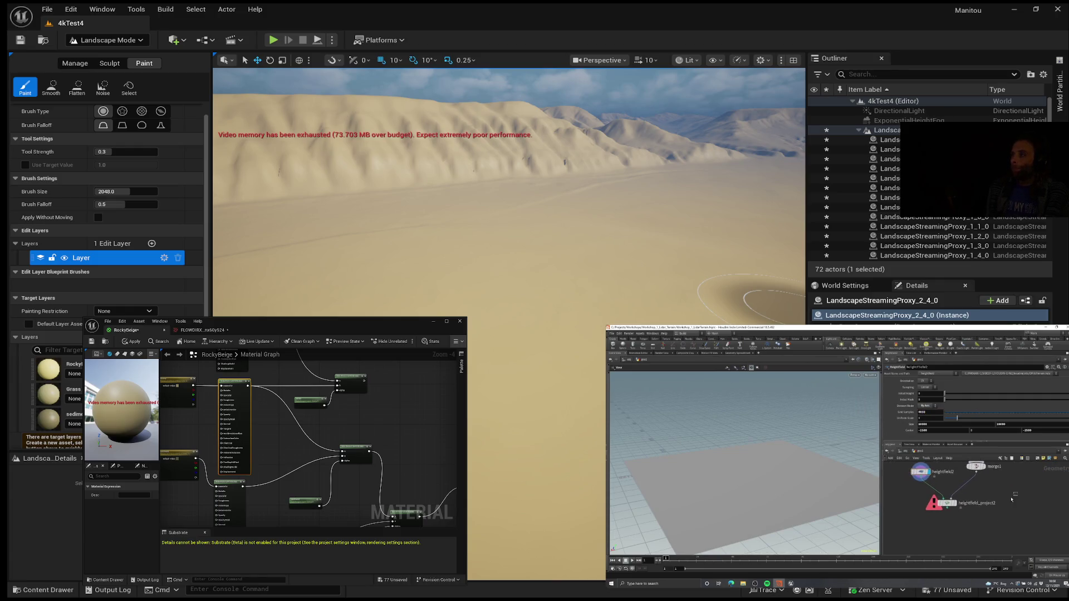
left_click(980, 504)
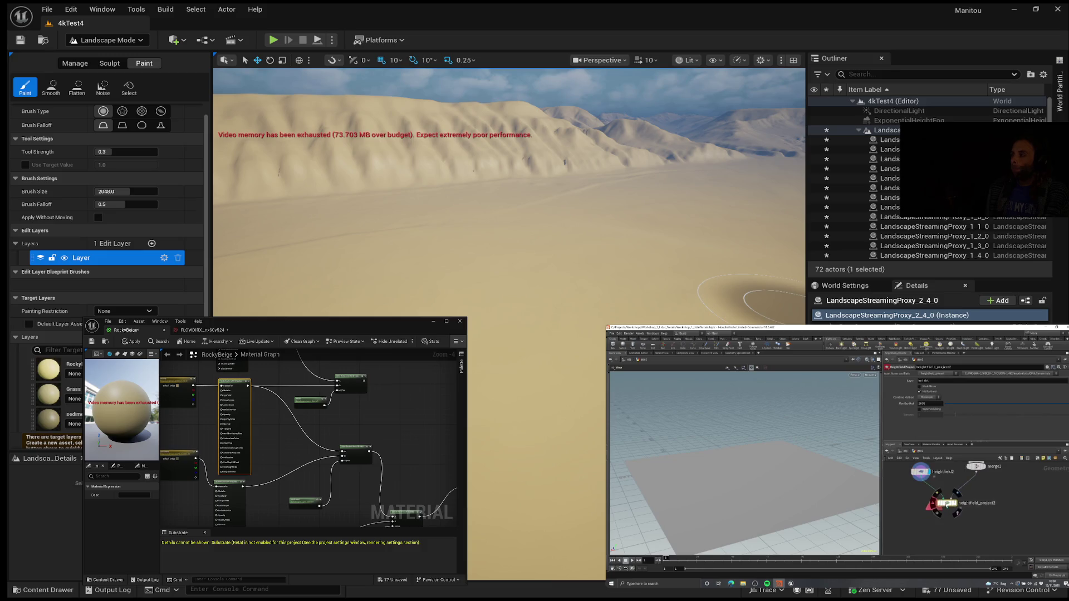
left_click(955, 503)
mouse_move(768, 468)
left_mouse_down()
mouse_move(806, 449)
mouse_move(756, 461)
mouse_move(761, 478)
left_mouse_up()
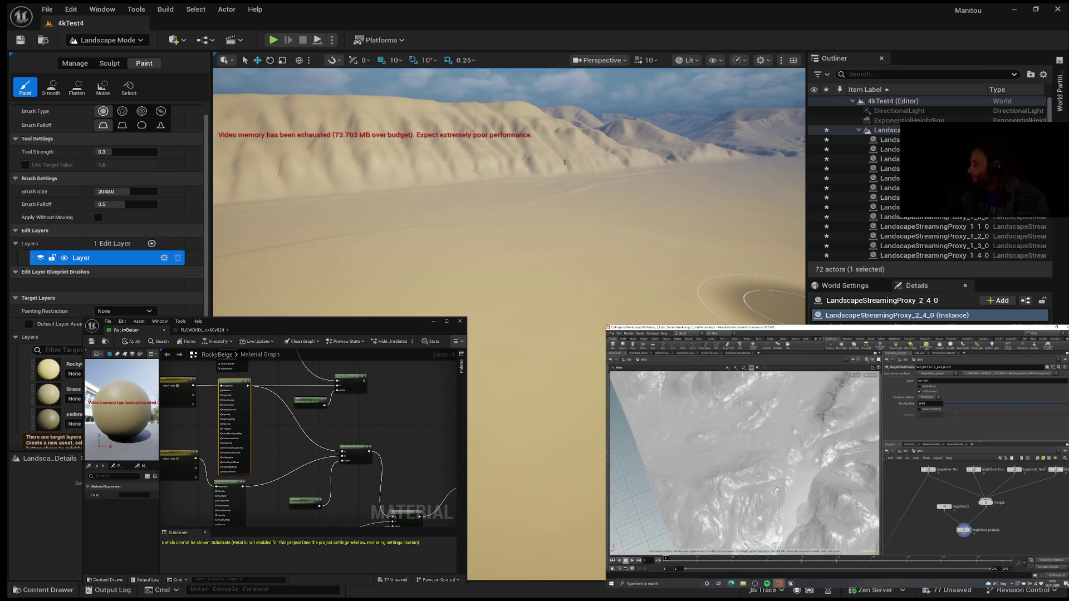
mouse_move(1020, 450)
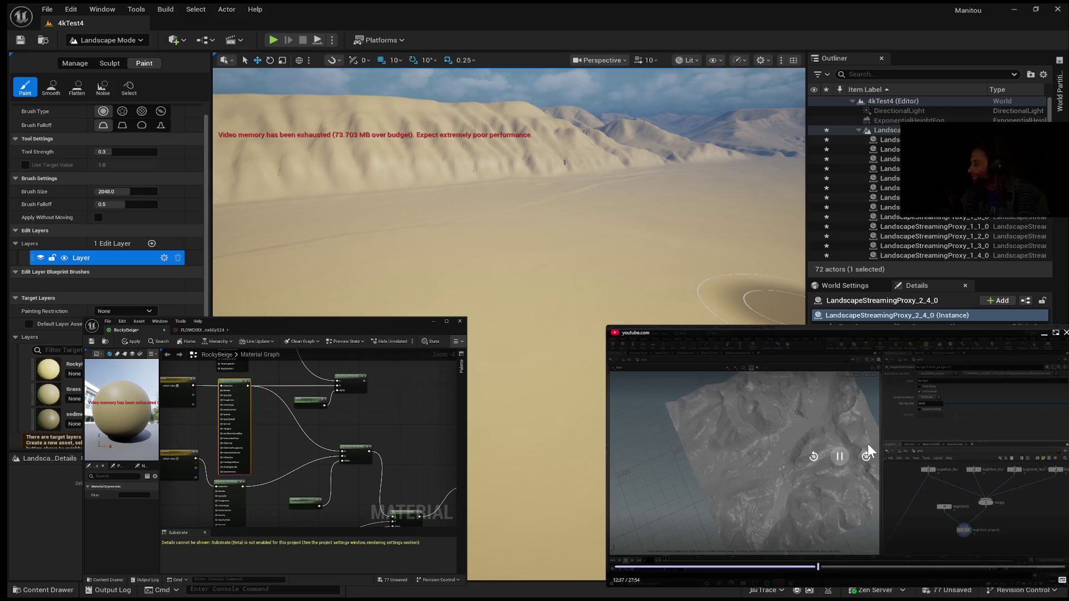